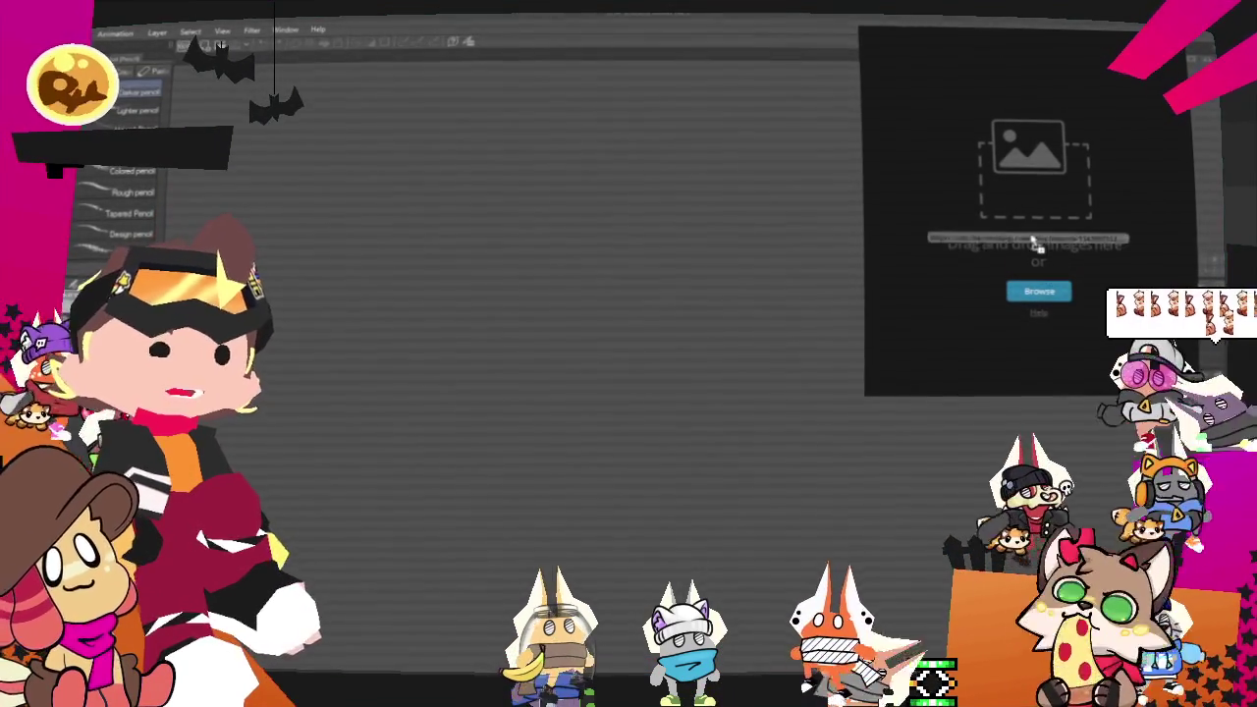
# Step: Load the box-headed character reference image and shift it slightly right beside the canvas
pyautogui.moveTo(1043, 390); pyautogui.dragTo(1038, 245)
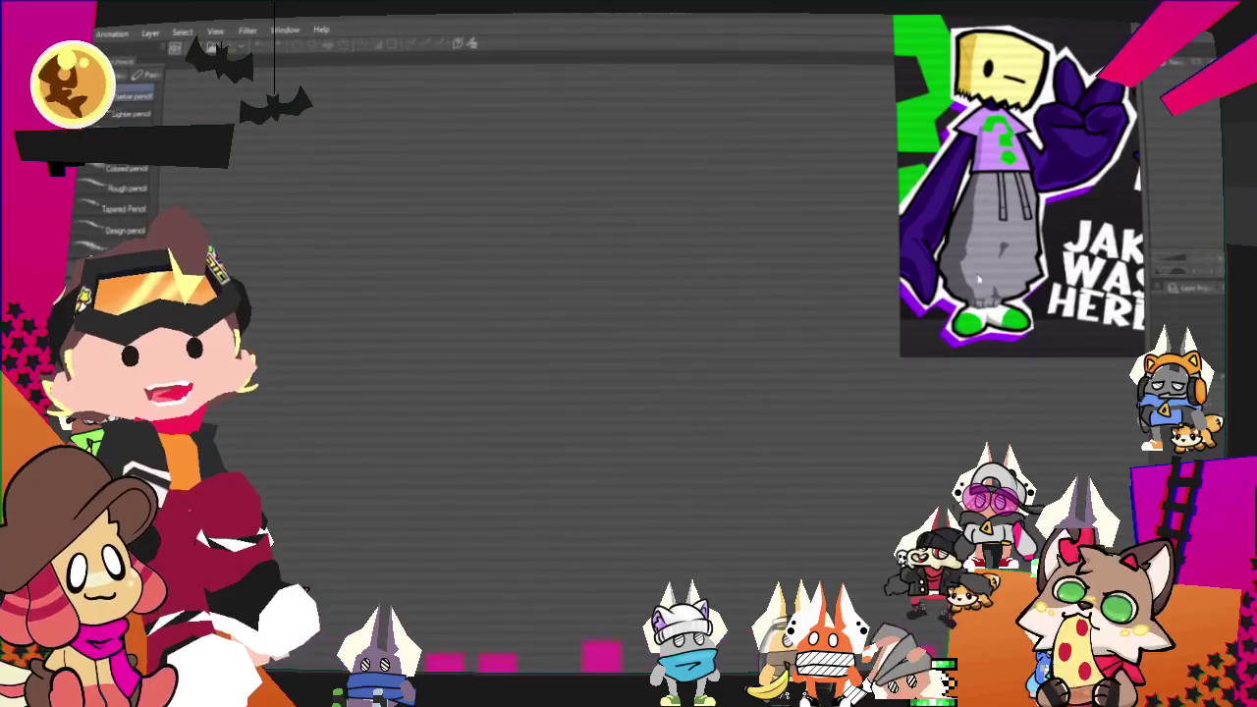
pyautogui.moveTo(1012, 233); pyautogui.dragTo(1041, 228)
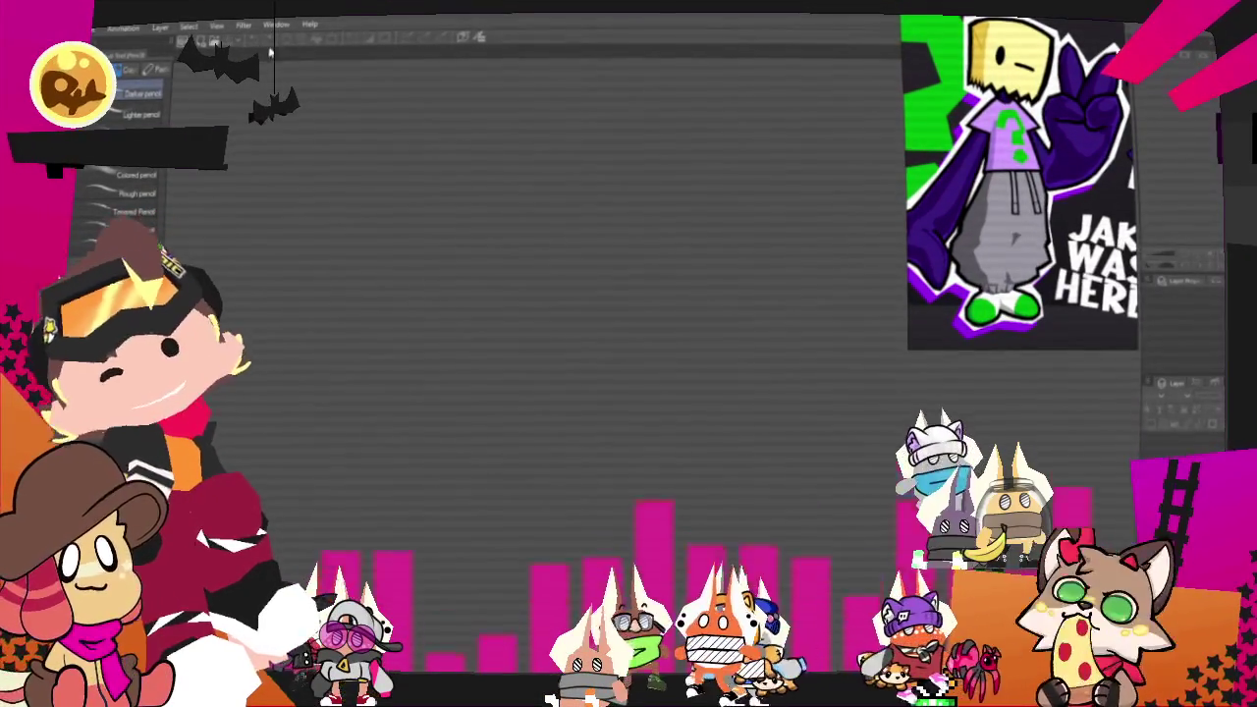
pyautogui.click(79, 26)
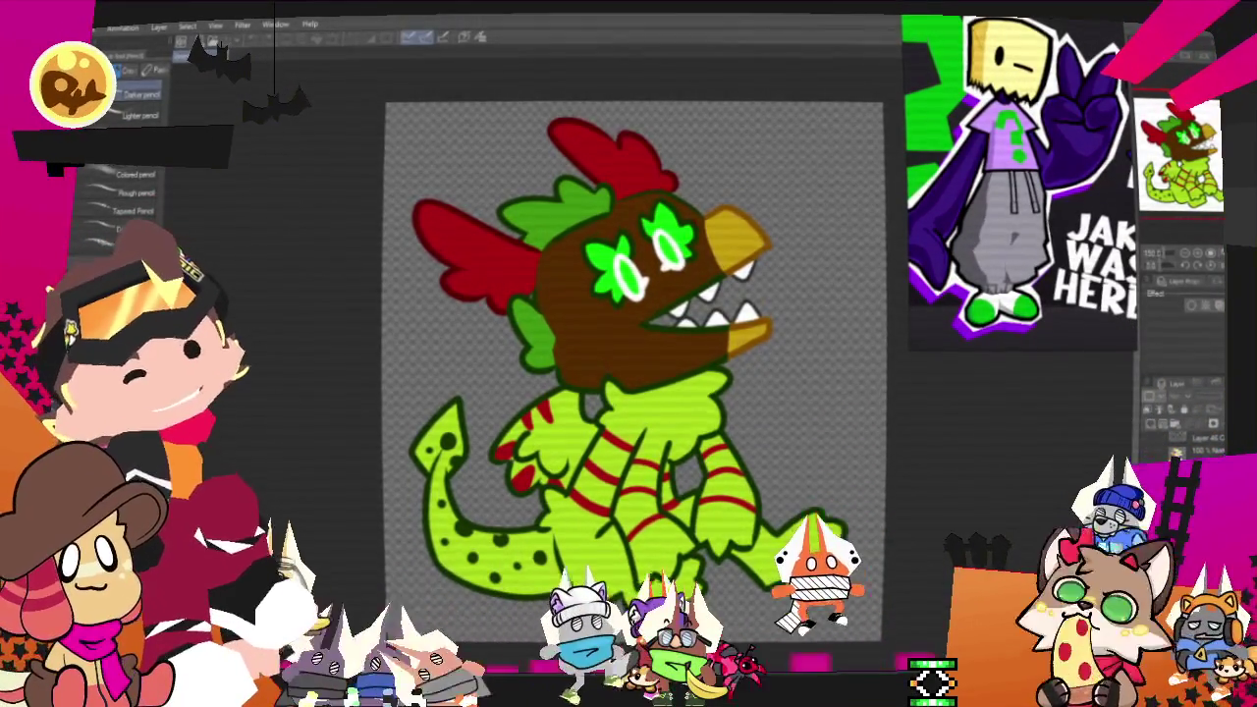
# Step: Clear the dinosaur drawing and bring in the purple fox drawing faded for tracing
pyautogui.press('Delete')
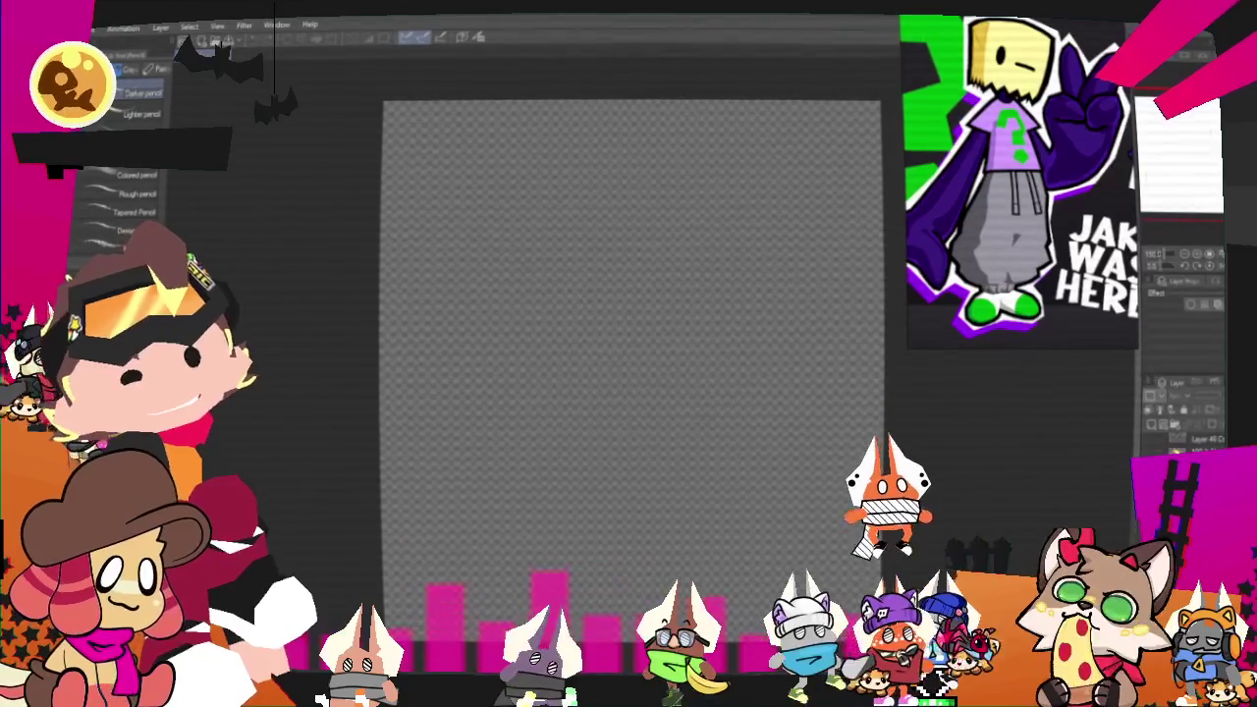
pyautogui.hotkey('ctrl', 'z')
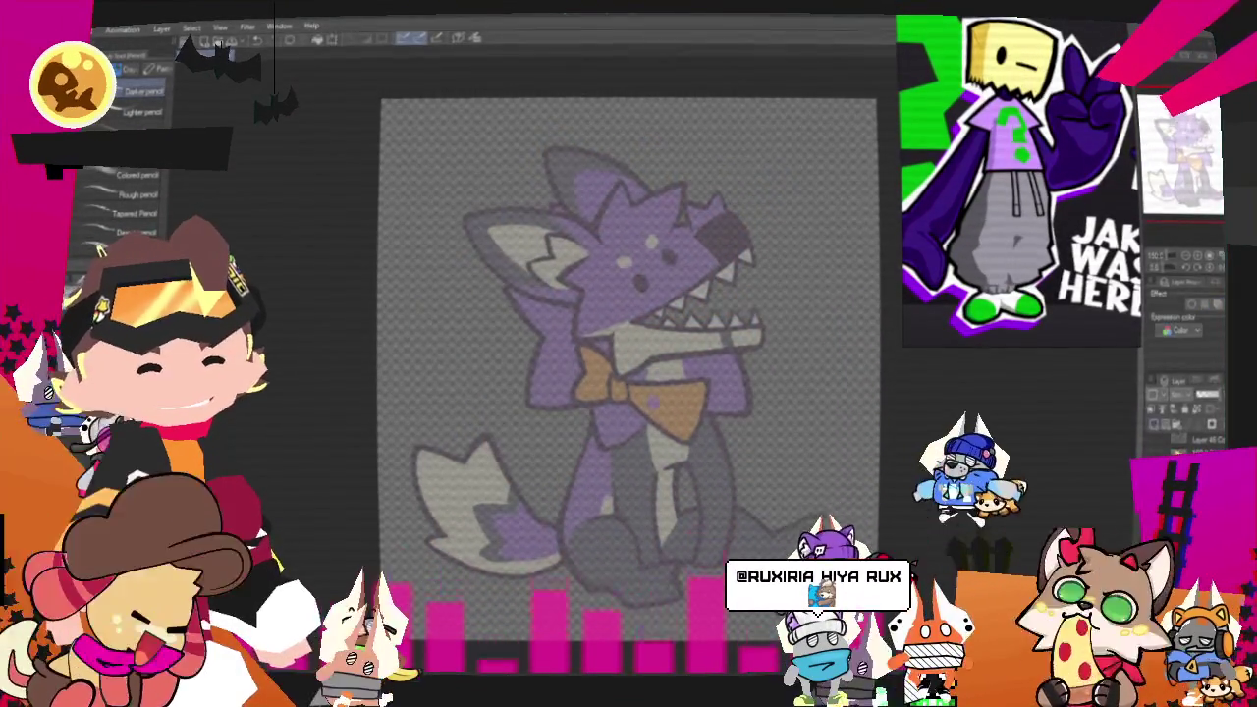
pyautogui.scroll(-2, 629, 344)
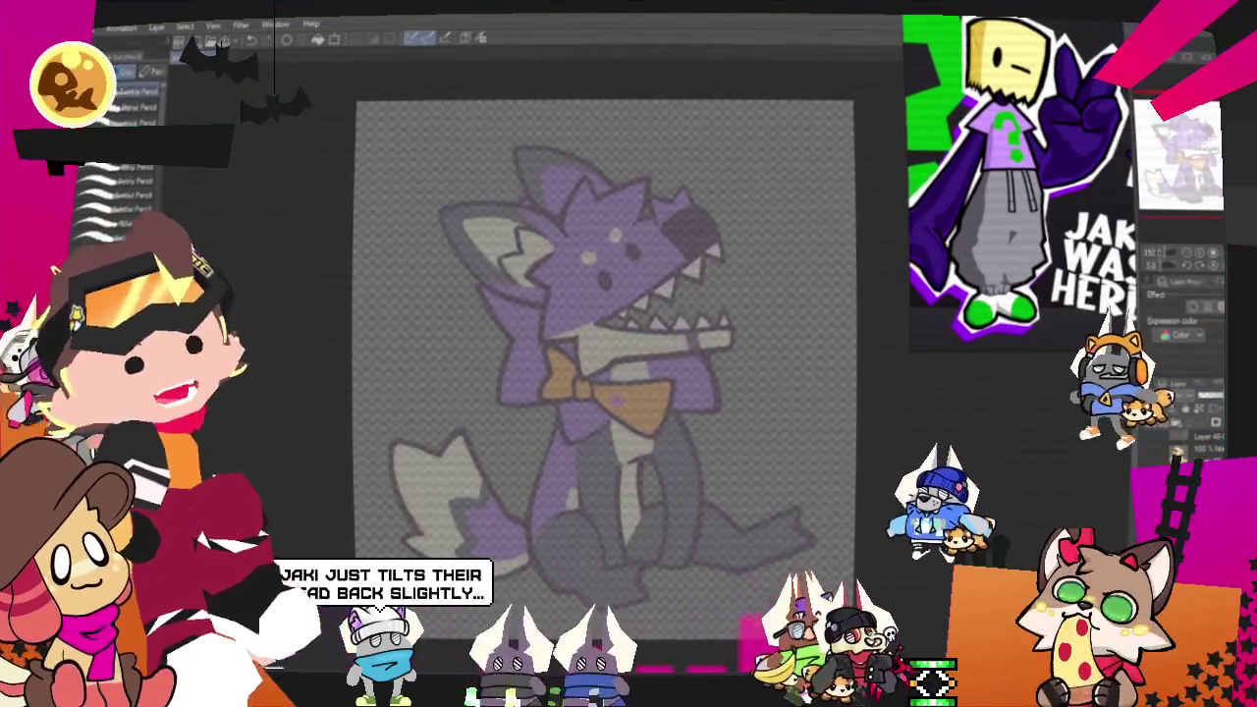
# Step: Sketch the box-head outline and its side edges over the fox's head
pyautogui.moveTo(497, 278)
pyautogui.mouseDown()
pyautogui.moveTo(535, 393)
pyautogui.moveTo(518, 403)
pyautogui.mouseUp()
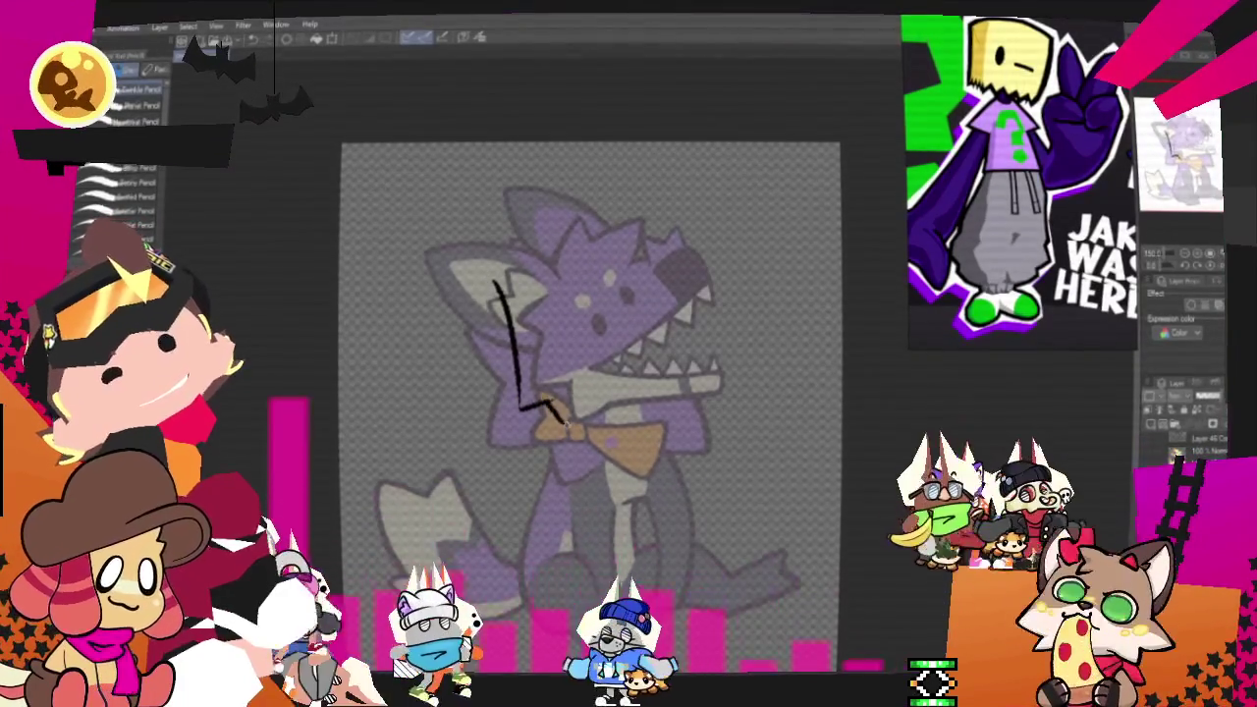
pyautogui.moveTo(535, 397)
pyautogui.mouseDown()
pyautogui.moveTo(599, 413)
pyautogui.moveTo(692, 398)
pyautogui.mouseUp()
pyautogui.moveTo(677, 245); pyautogui.dragTo(693, 392)
pyautogui.moveTo(496, 286)
pyautogui.mouseDown()
pyautogui.moveTo(550, 258)
pyautogui.moveTo(677, 241)
pyautogui.mouseUp()
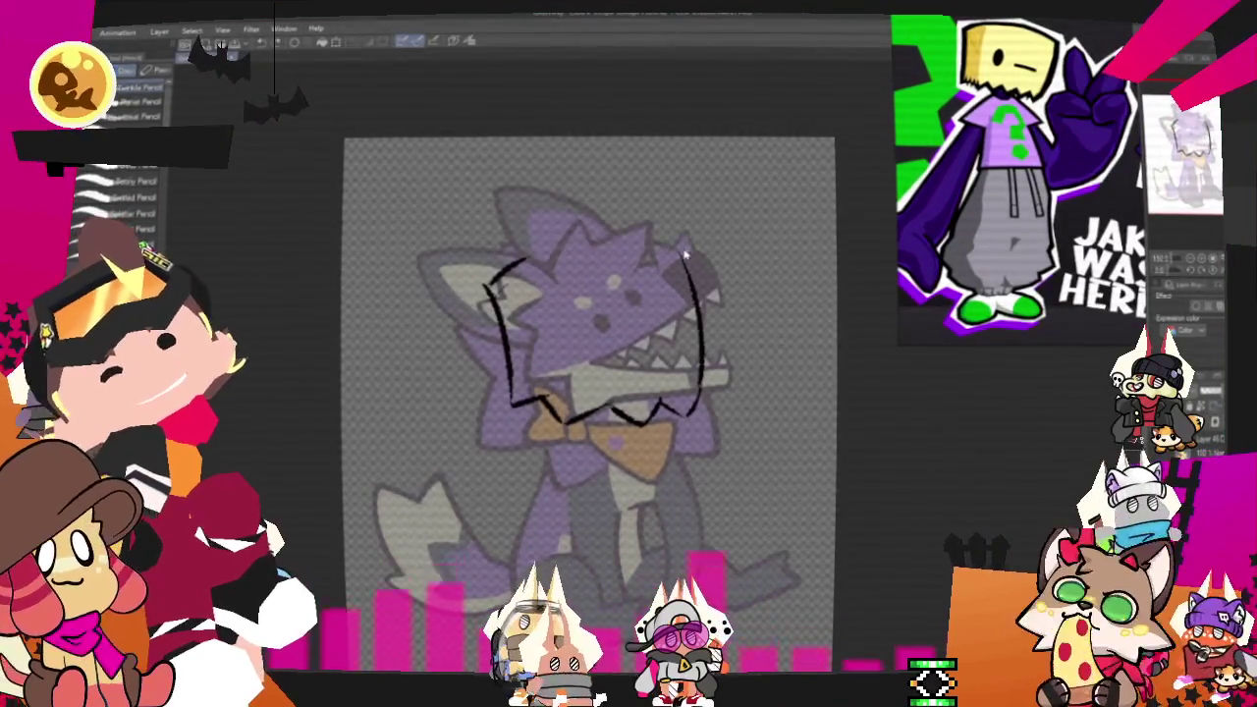
pyautogui.moveTo(530, 236)
pyautogui.mouseDown()
pyautogui.moveTo(471, 305)
pyautogui.moveTo(560, 422)
pyautogui.mouseUp()
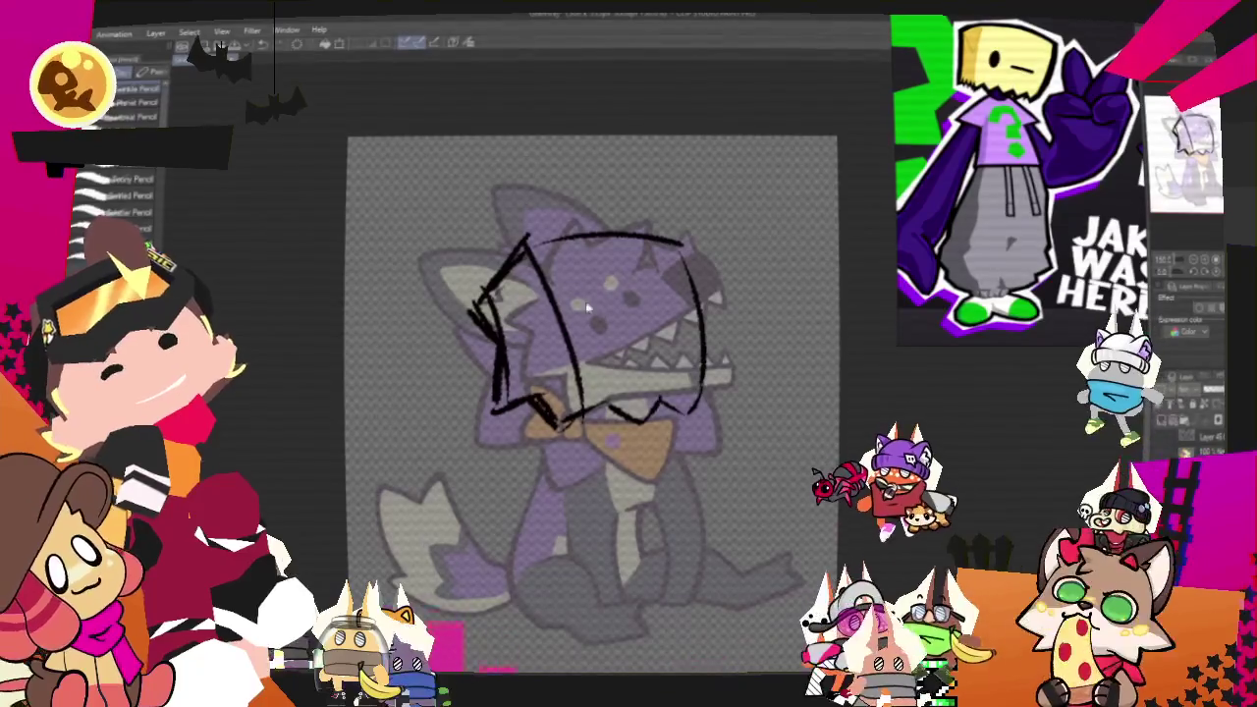
pyautogui.moveTo(535, 246); pyautogui.dragTo(561, 422)
# Step: Draw two oval eyes inside the head, then undo both eye strokes
pyautogui.moveTo(592, 285); pyautogui.dragTo(589, 326)
pyautogui.moveTo(641, 275); pyautogui.dragTo(649, 314)
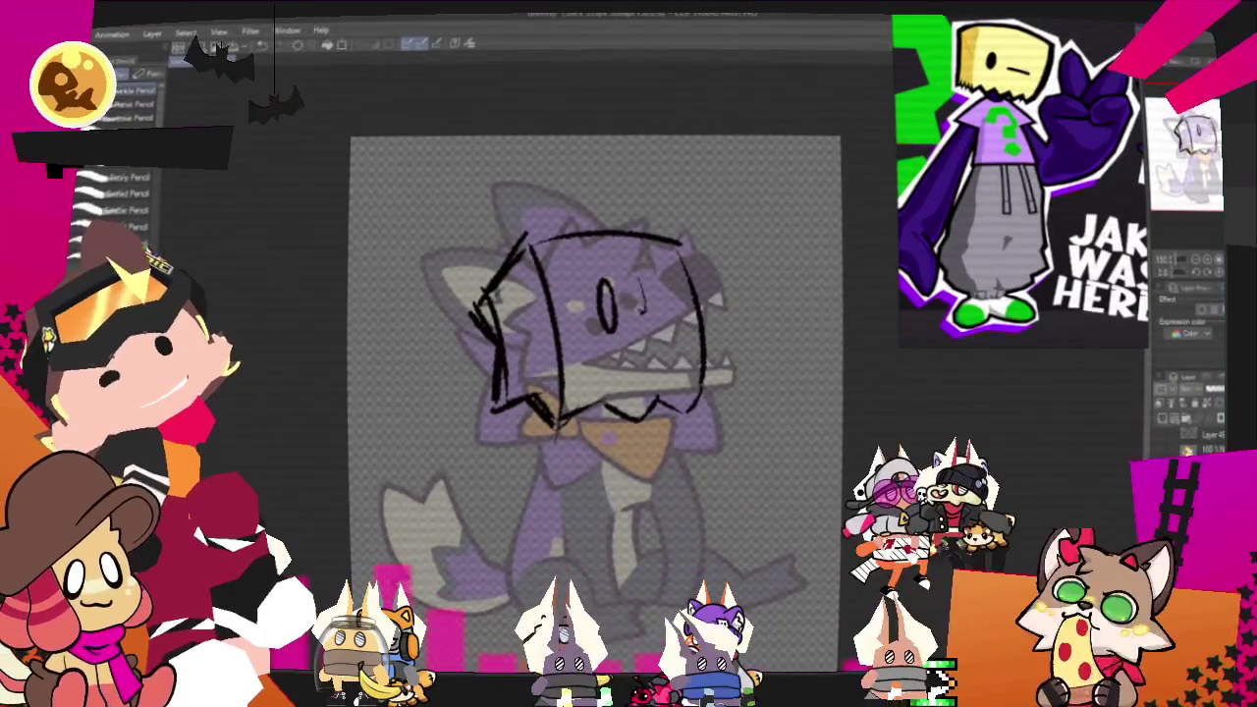
pyautogui.hotkey('ctrl', 'z')
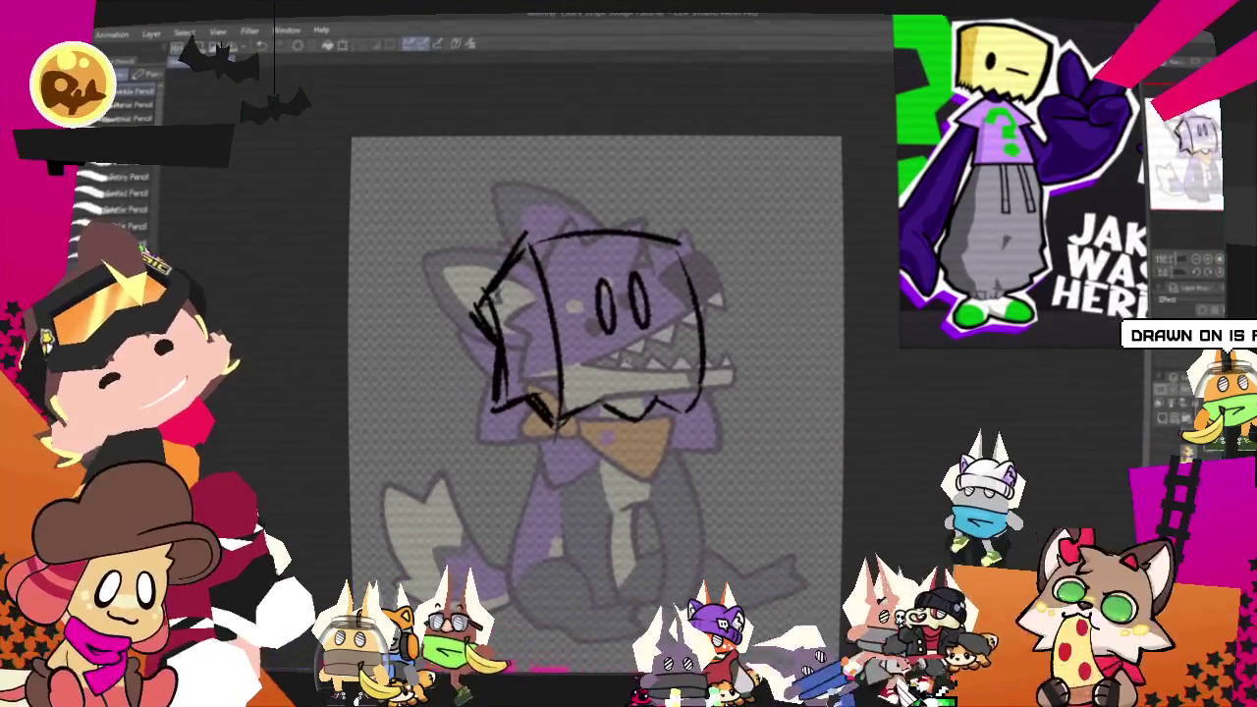
pyautogui.hotkey('ctrl', 'z')
pyautogui.hotkey('ctrl', 'z')
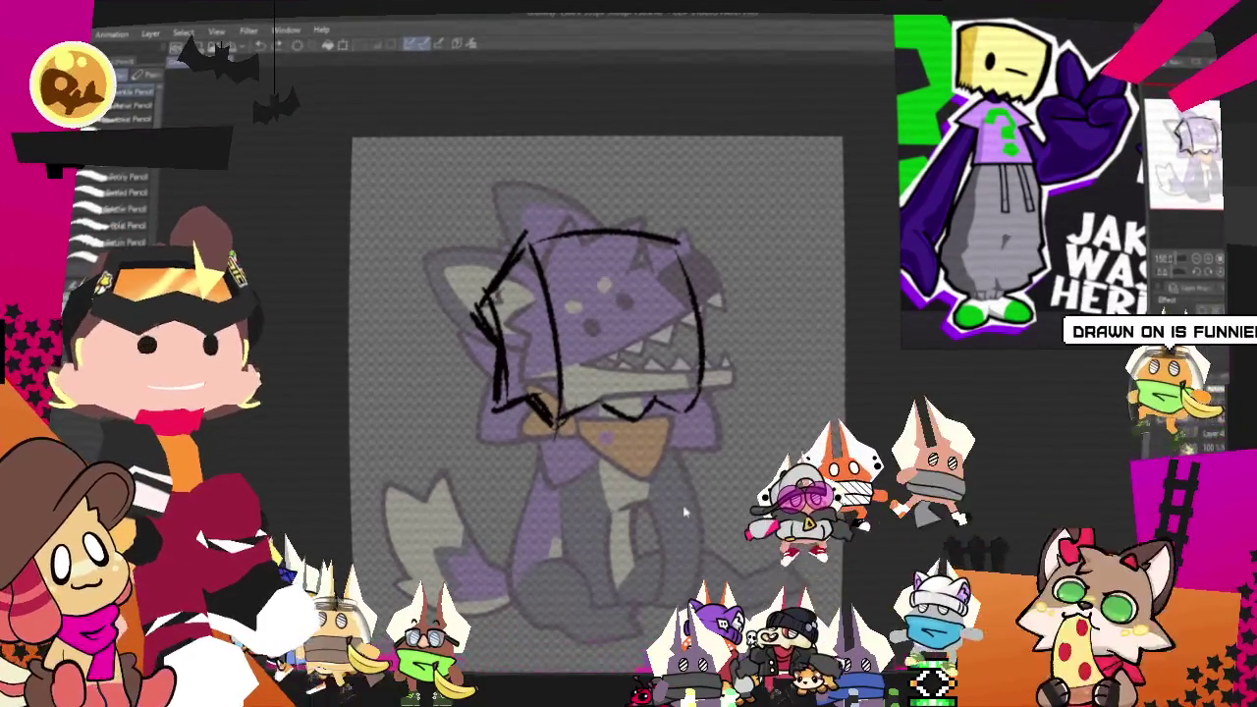
pyautogui.hotkey('ctrl', 't')
# Step: Rotate and nudge the box-head sketch to match the fox's head tilt
pyautogui.moveTo(751, 355); pyautogui.dragTo(743, 317)
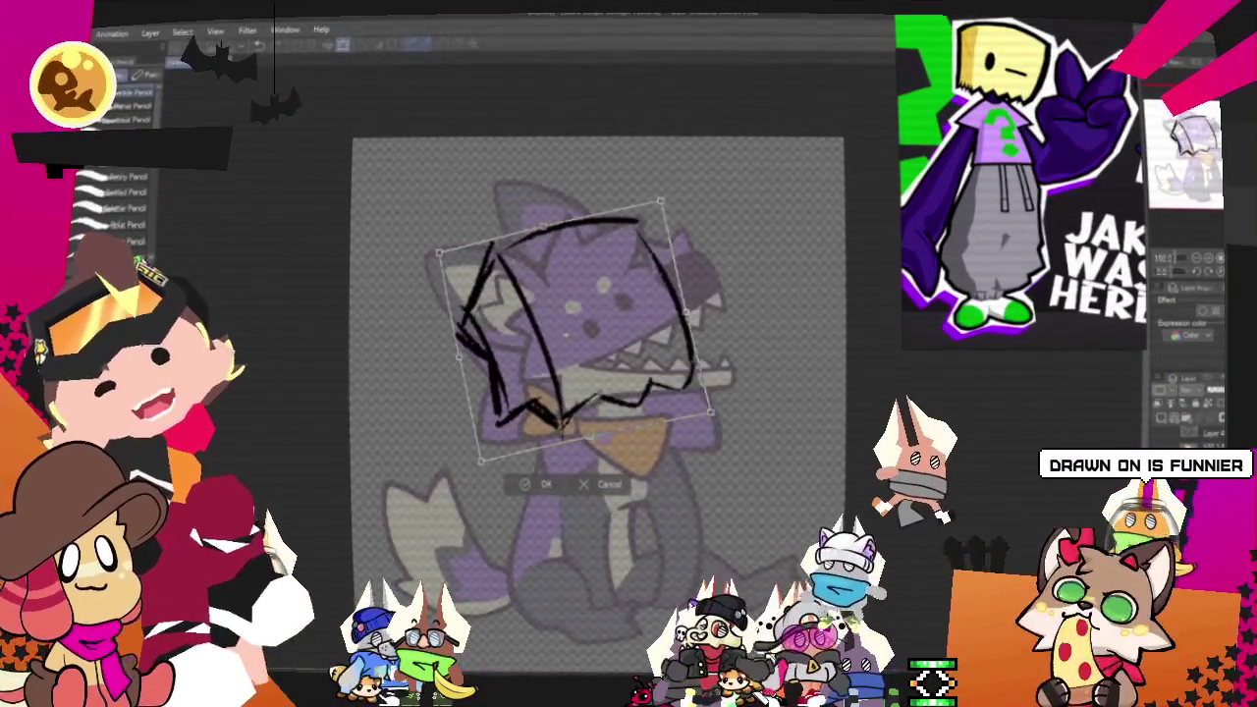
pyautogui.moveTo(582, 331); pyautogui.dragTo(590, 321)
pyautogui.moveTo(724, 365); pyautogui.dragTo(720, 340)
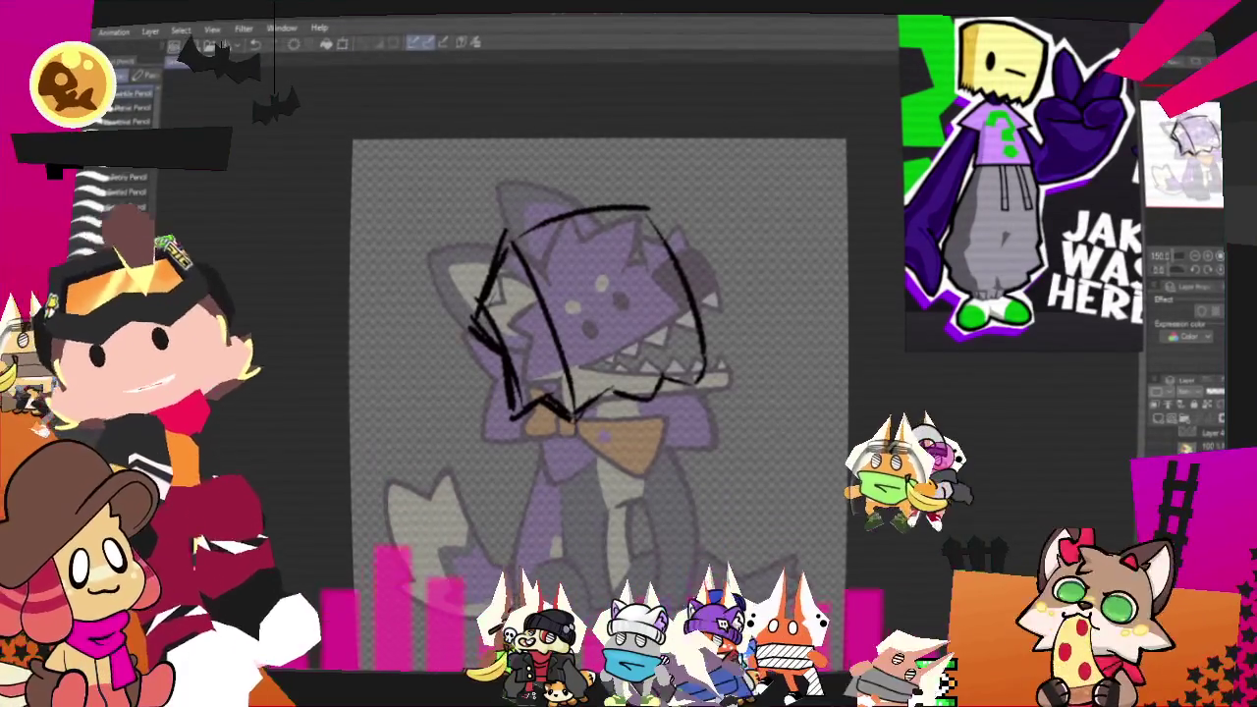
pyautogui.scroll(-3, 599, 393)
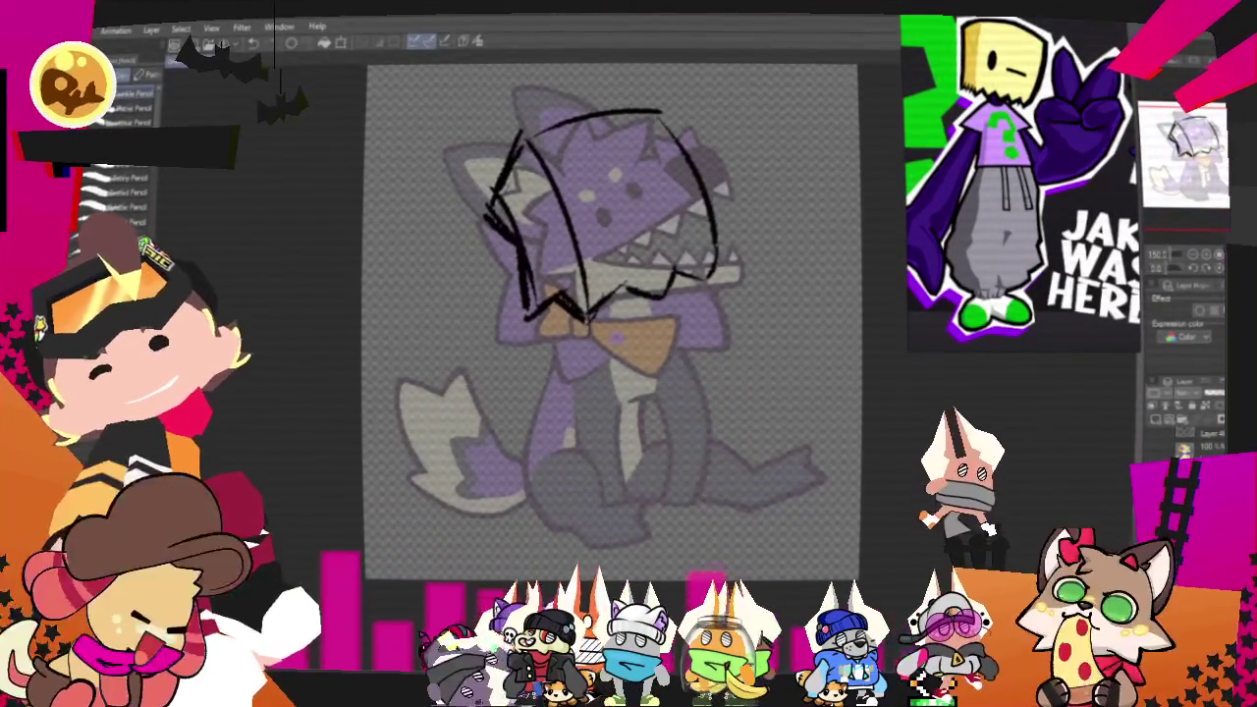
pyautogui.scroll(-2, 629, 403)
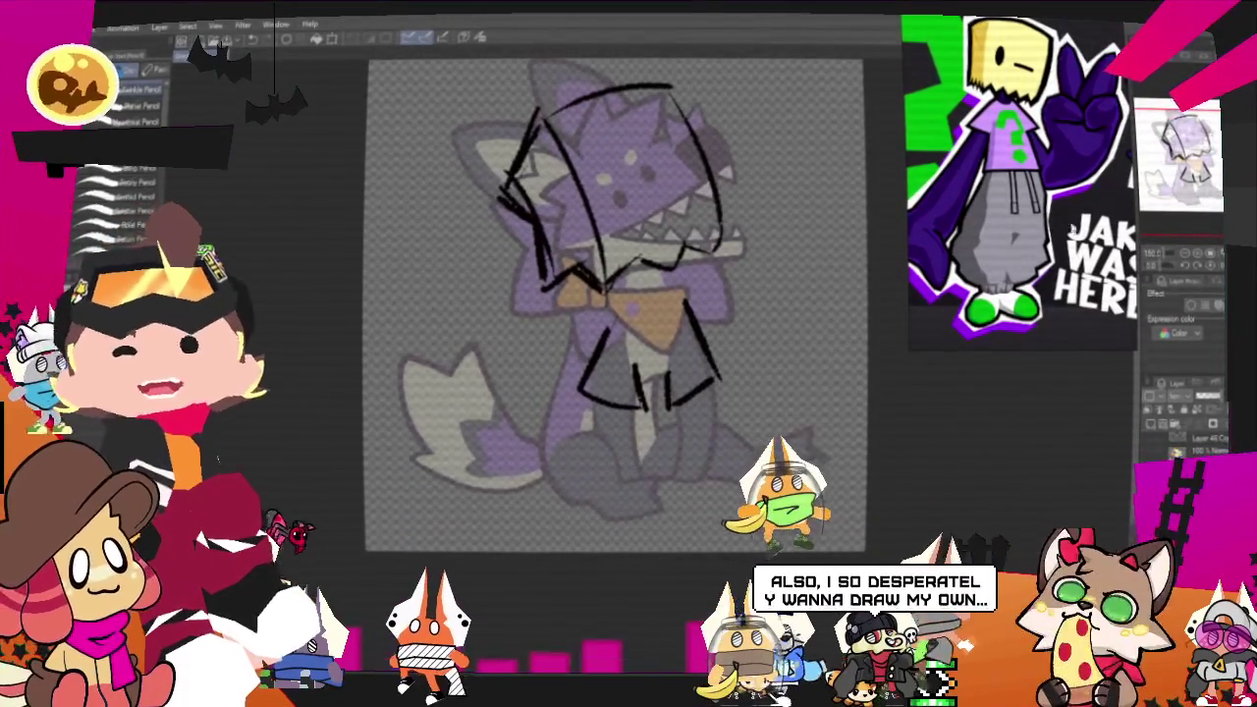
# Step: Rough in torso strokes, undo two of them, then sketch the hip and seated legs
pyautogui.moveTo(812, 390); pyautogui.dragTo(890, 318)
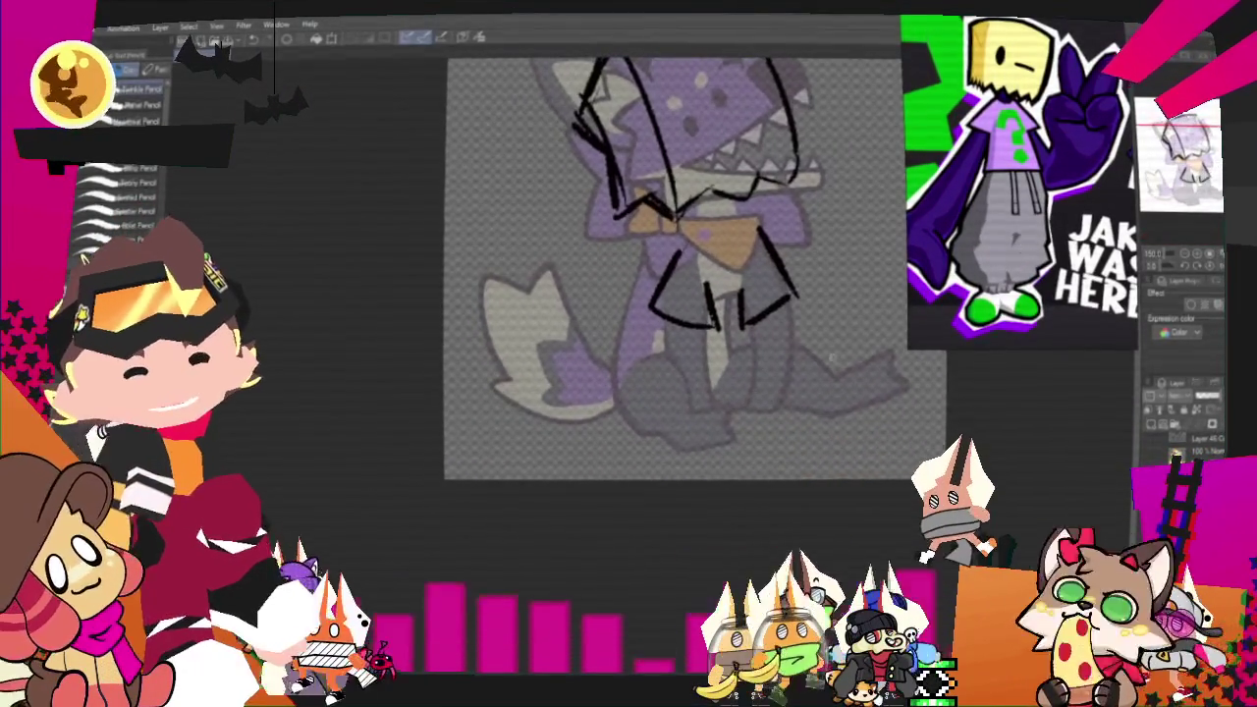
pyautogui.moveTo(707, 324); pyautogui.dragTo(709, 402)
pyautogui.moveTo(660, 328); pyautogui.dragTo(661, 358)
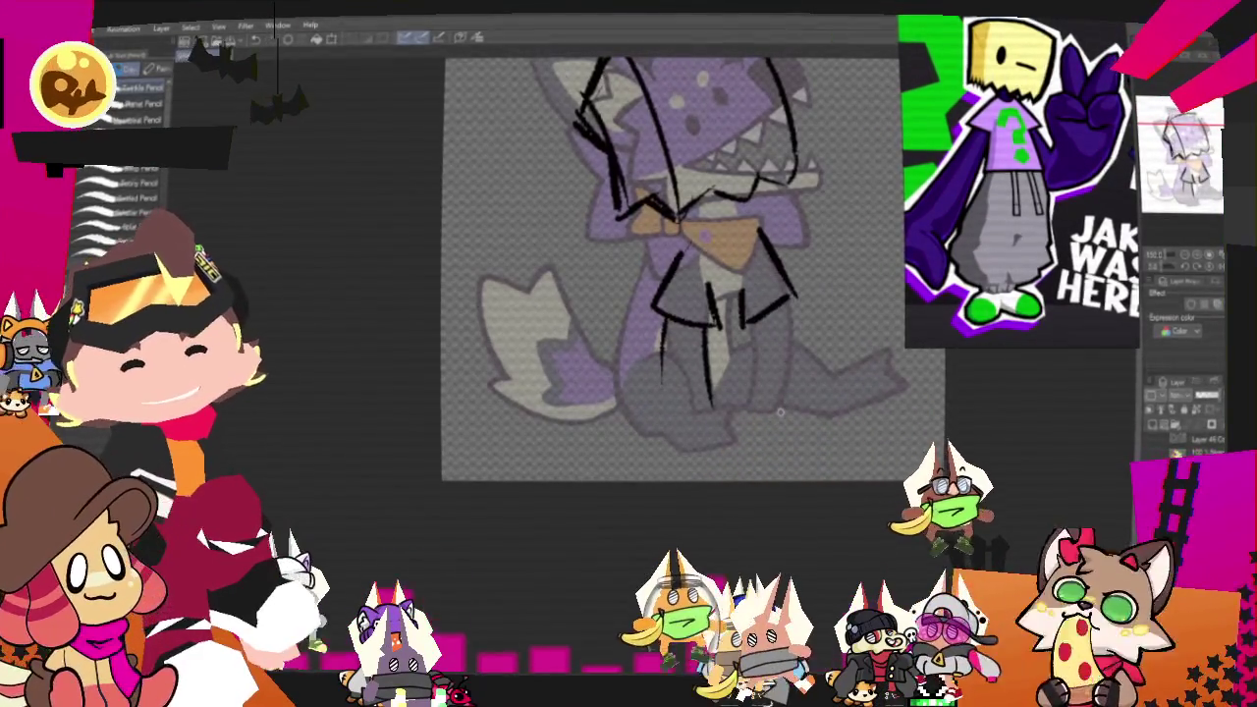
pyautogui.hotkey('ctrl', 'z')
pyautogui.hotkey('ctrl', 'z')
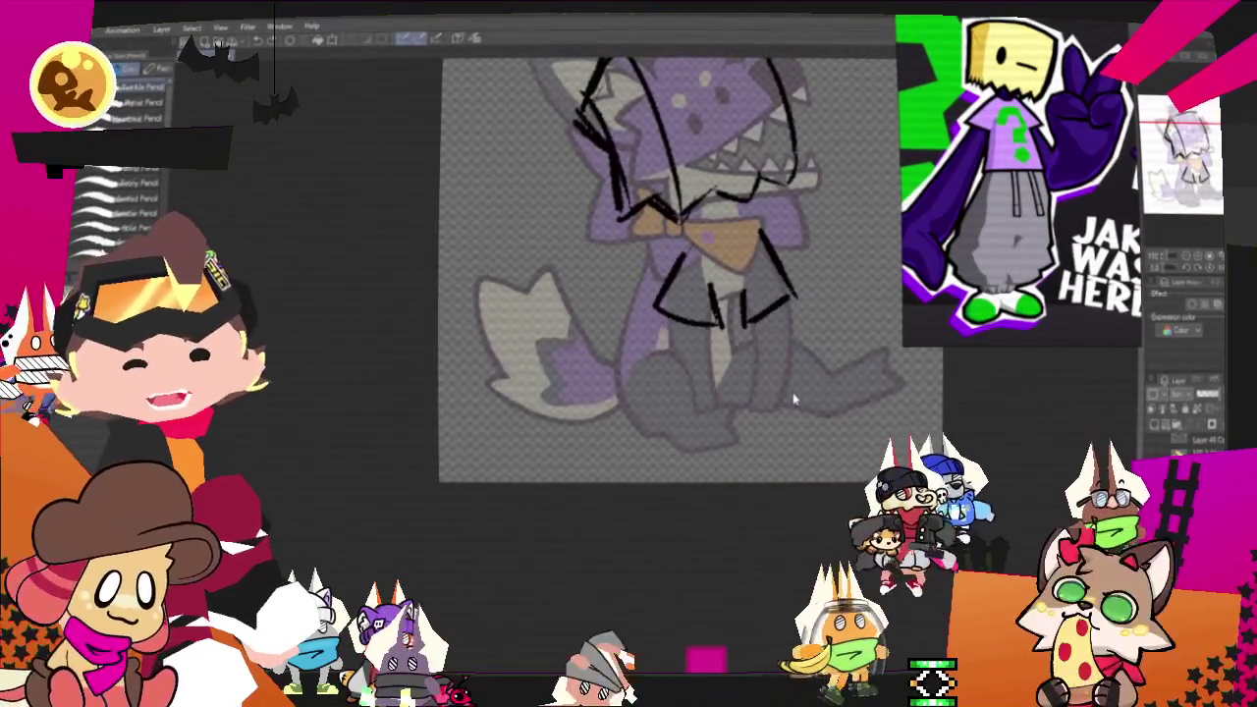
pyautogui.moveTo(656, 353)
pyautogui.mouseDown()
pyautogui.moveTo(751, 388)
pyautogui.moveTo(726, 432)
pyautogui.mouseUp()
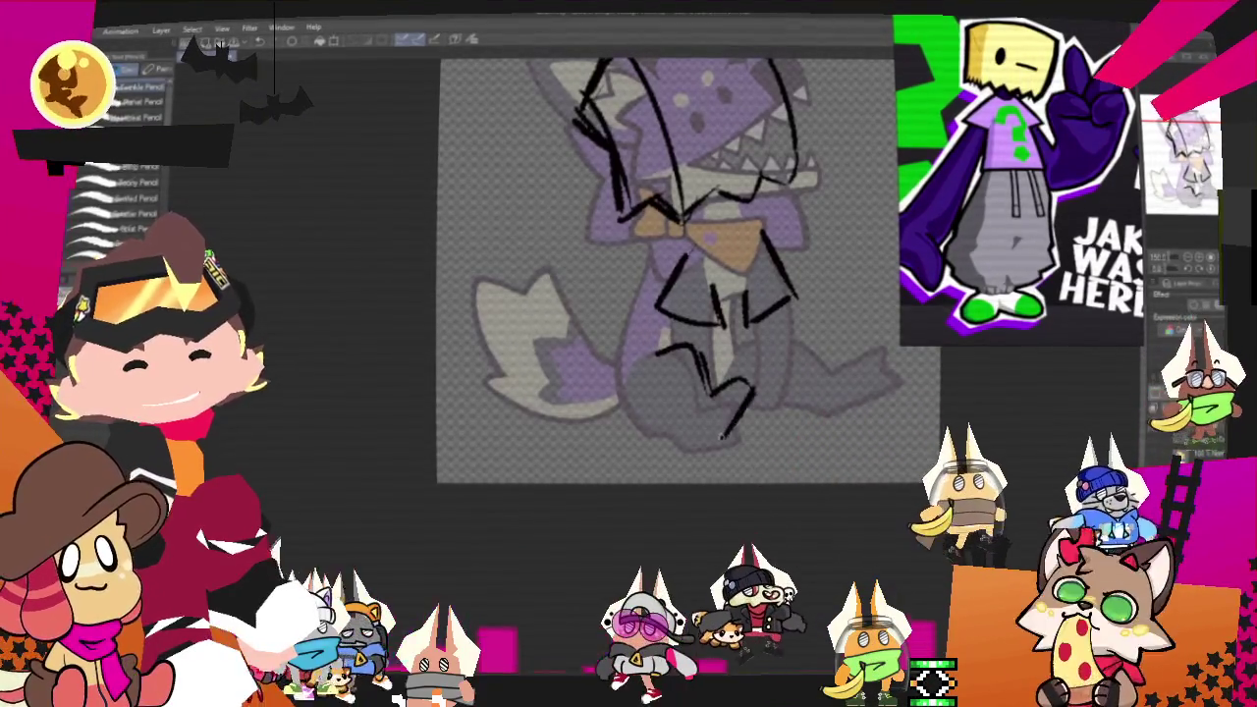
pyautogui.moveTo(611, 386); pyautogui.dragTo(741, 434)
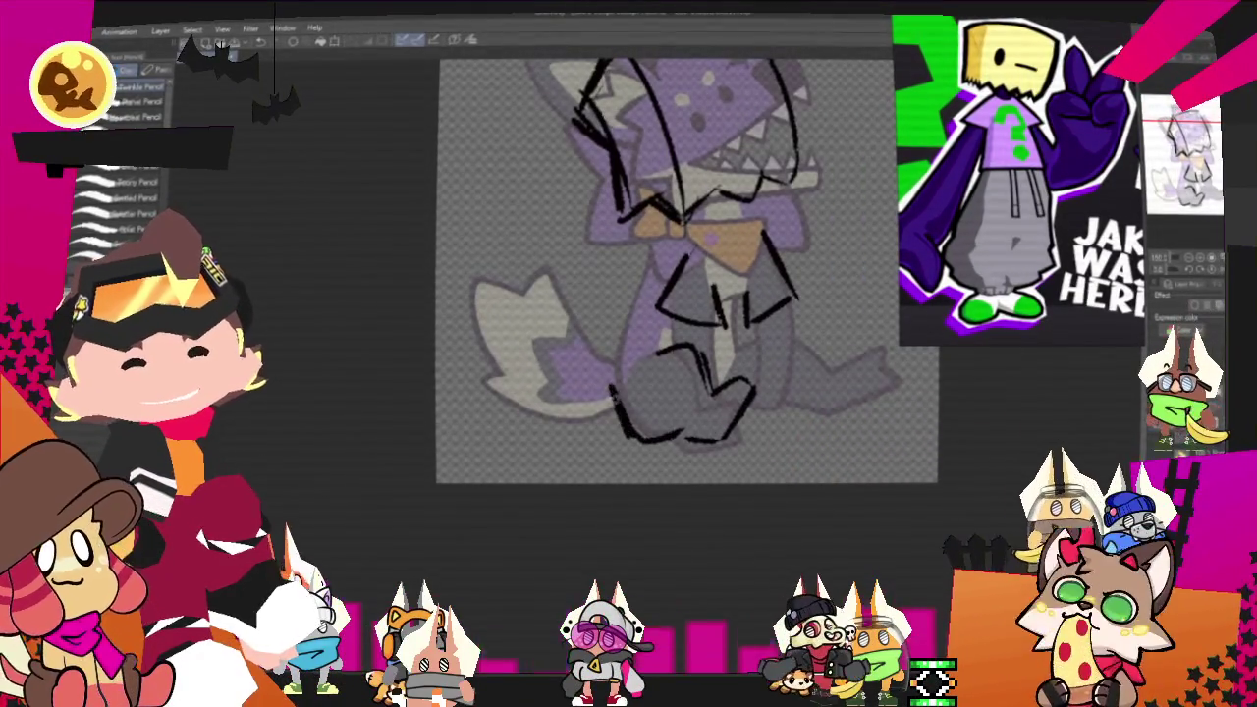
pyautogui.moveTo(646, 344); pyautogui.dragTo(605, 362)
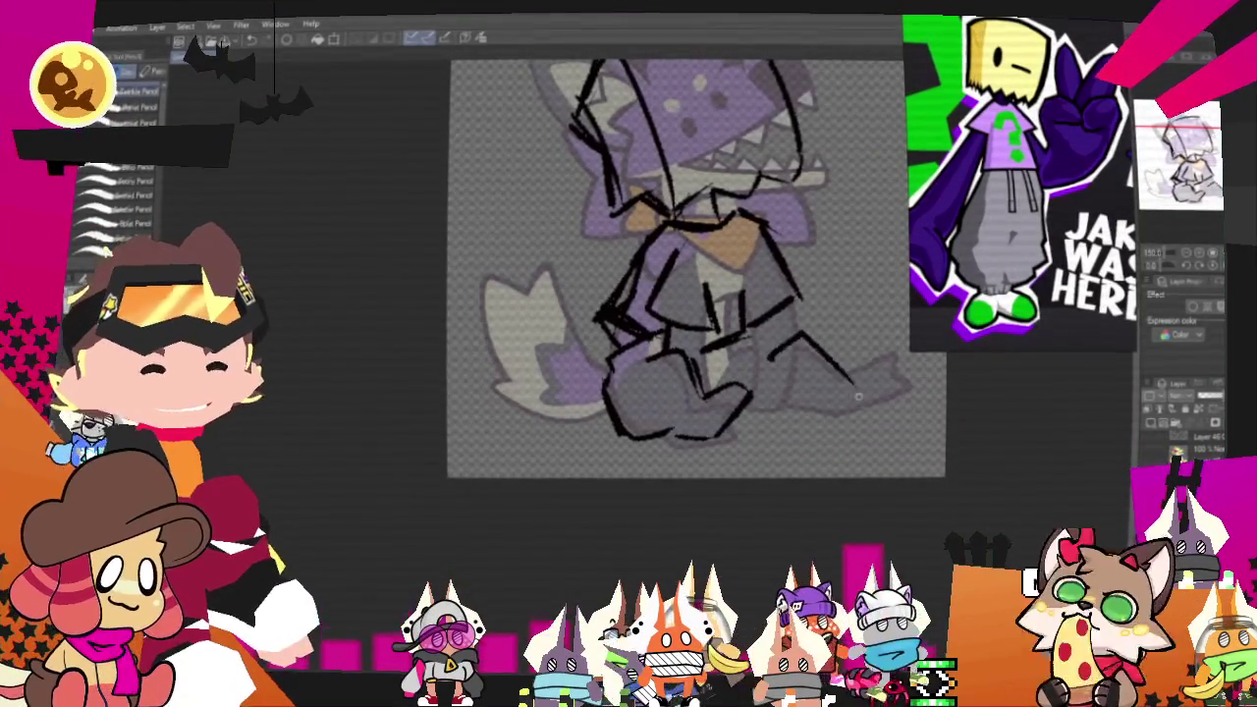
# Step: Extend the leg line downward to complete the seated legs
pyautogui.moveTo(884, 357)
pyautogui.mouseDown()
pyautogui.moveTo(881, 387)
pyautogui.moveTo(807, 412)
pyautogui.mouseUp()
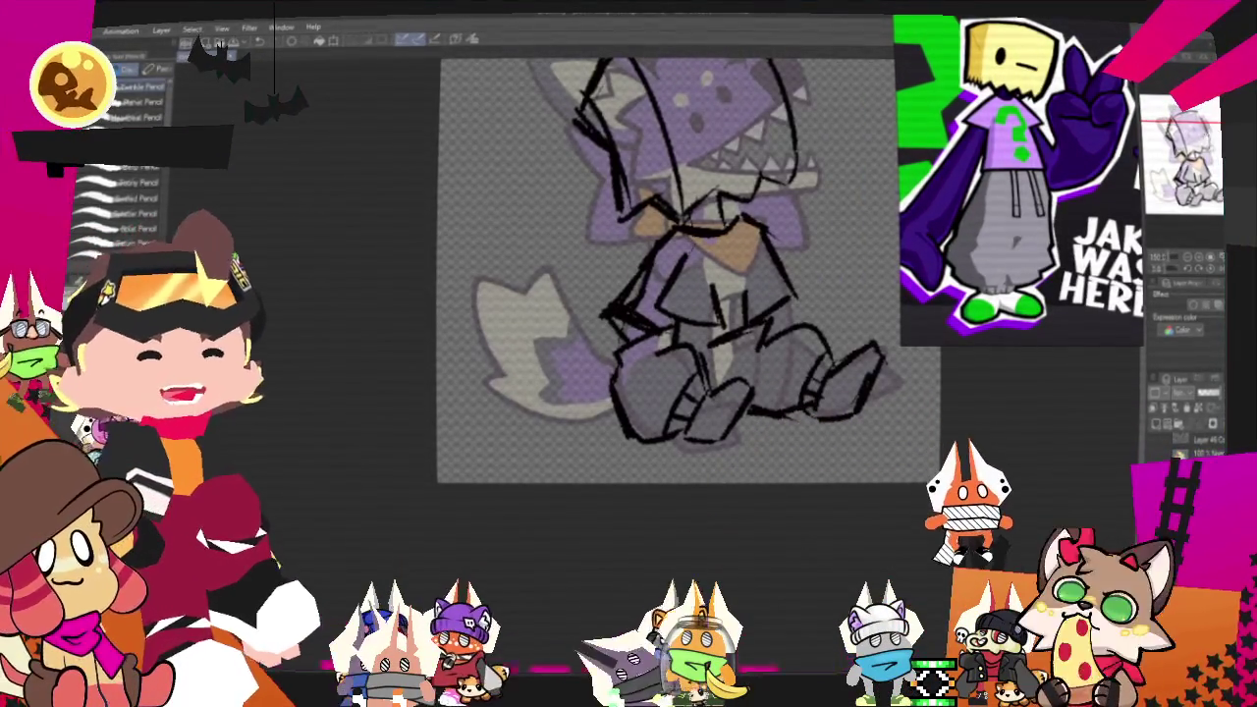
pyautogui.scroll(2, 629, 324)
pyautogui.press('m')
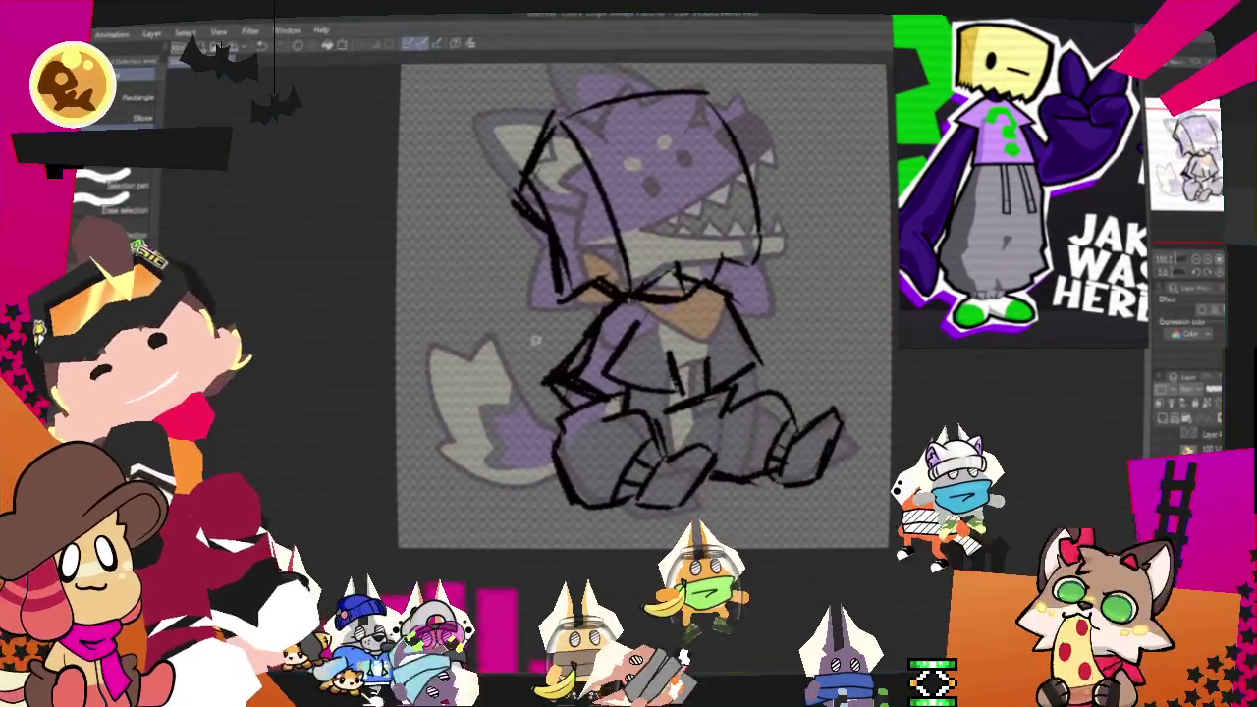
# Step: Draw a zigzag mouth on the box head with the pencil
pyautogui.press('p')
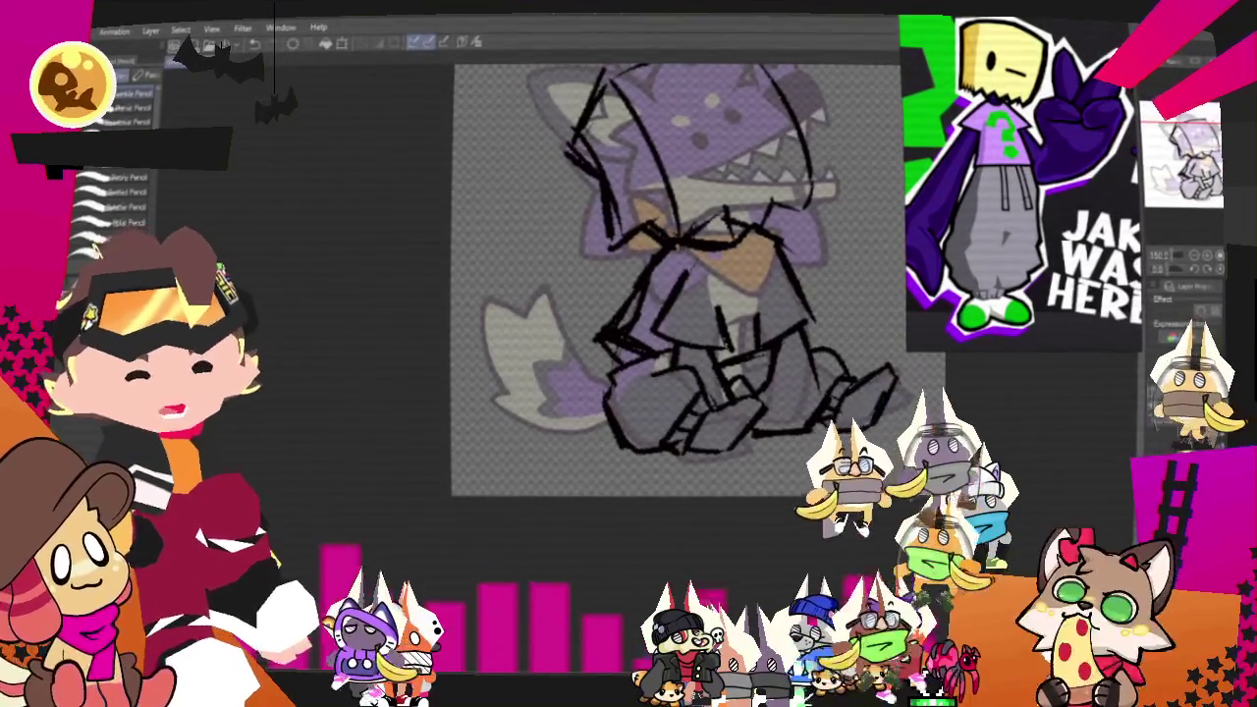
pyautogui.scroll(2, 658, 295)
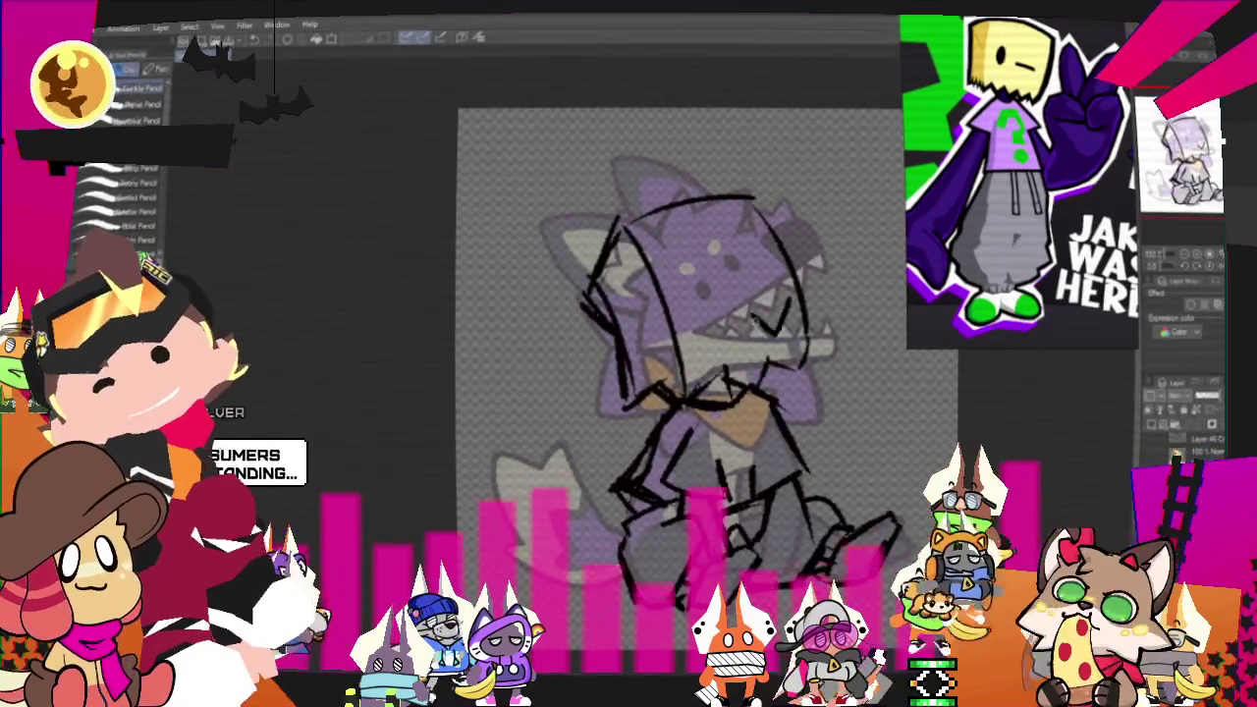
pyautogui.moveTo(752, 339); pyautogui.dragTo(786, 305)
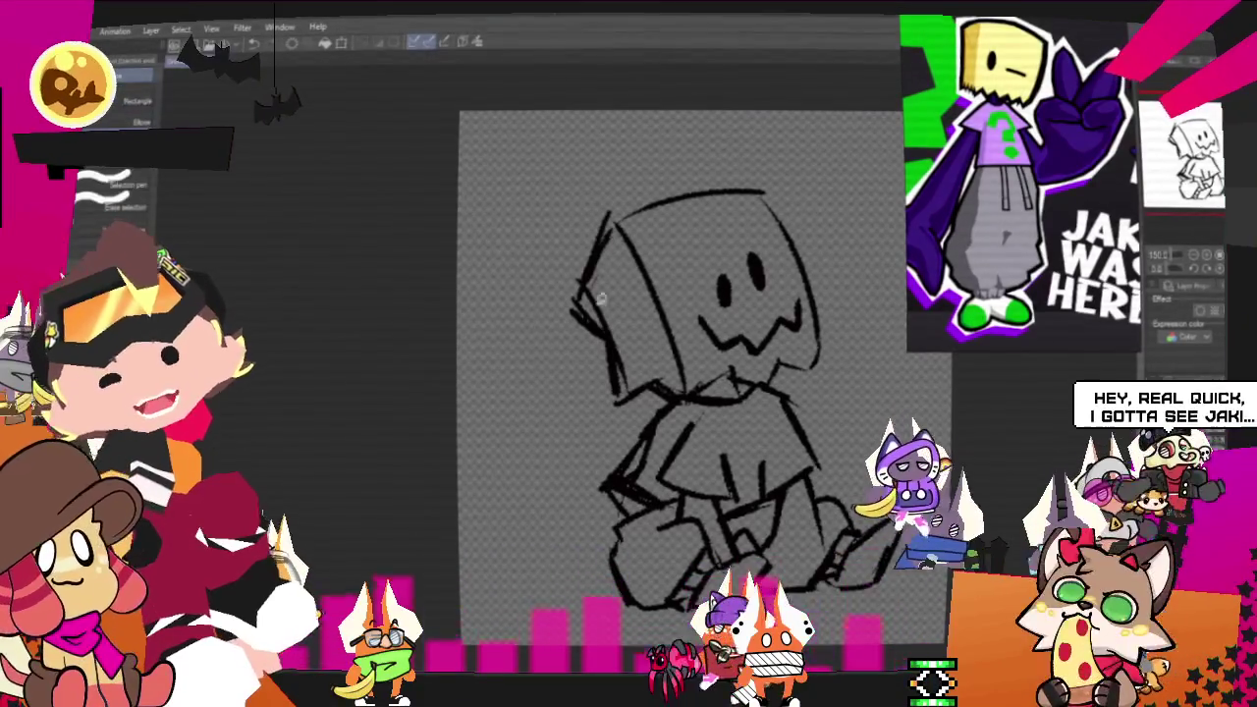
# Step: Select an elliptical area around the whole sketch
pyautogui.moveTo(515, 214); pyautogui.dragTo(942, 629)
pyautogui.hotkey('alt', 'BackSpace')
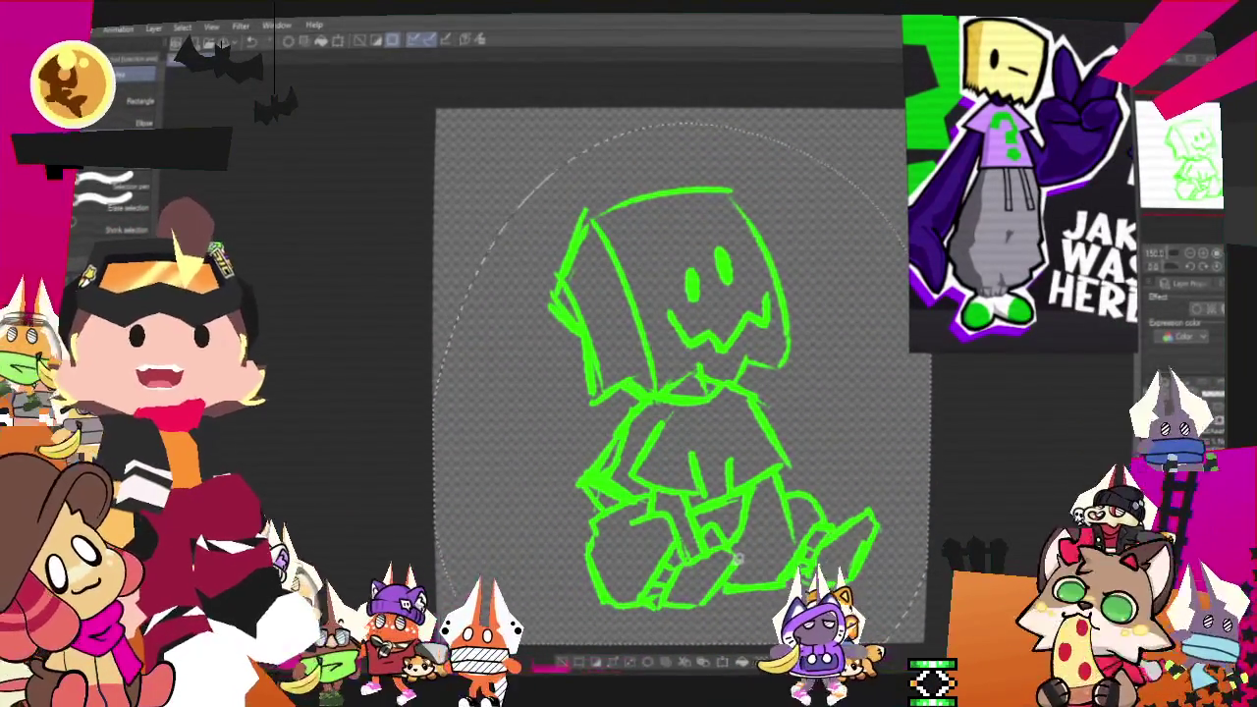
pyautogui.press('Delete')
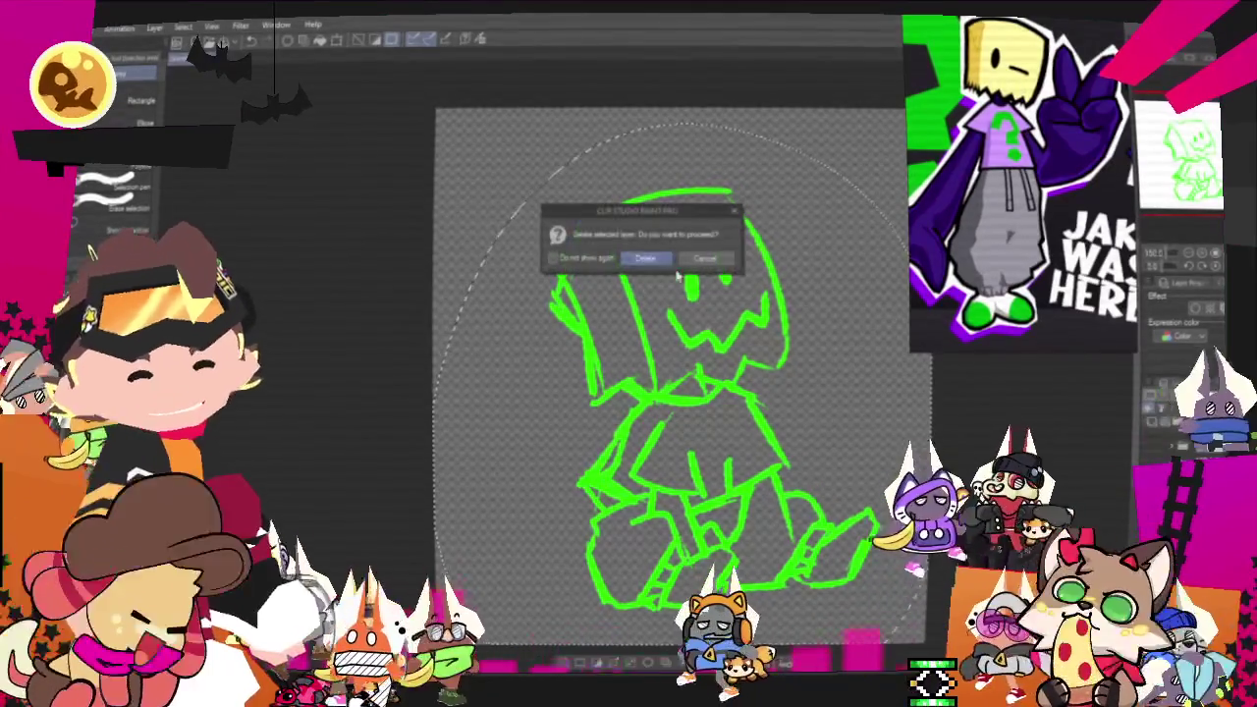
pyautogui.press('Return')
pyautogui.hotkey('ctrl', 'd')
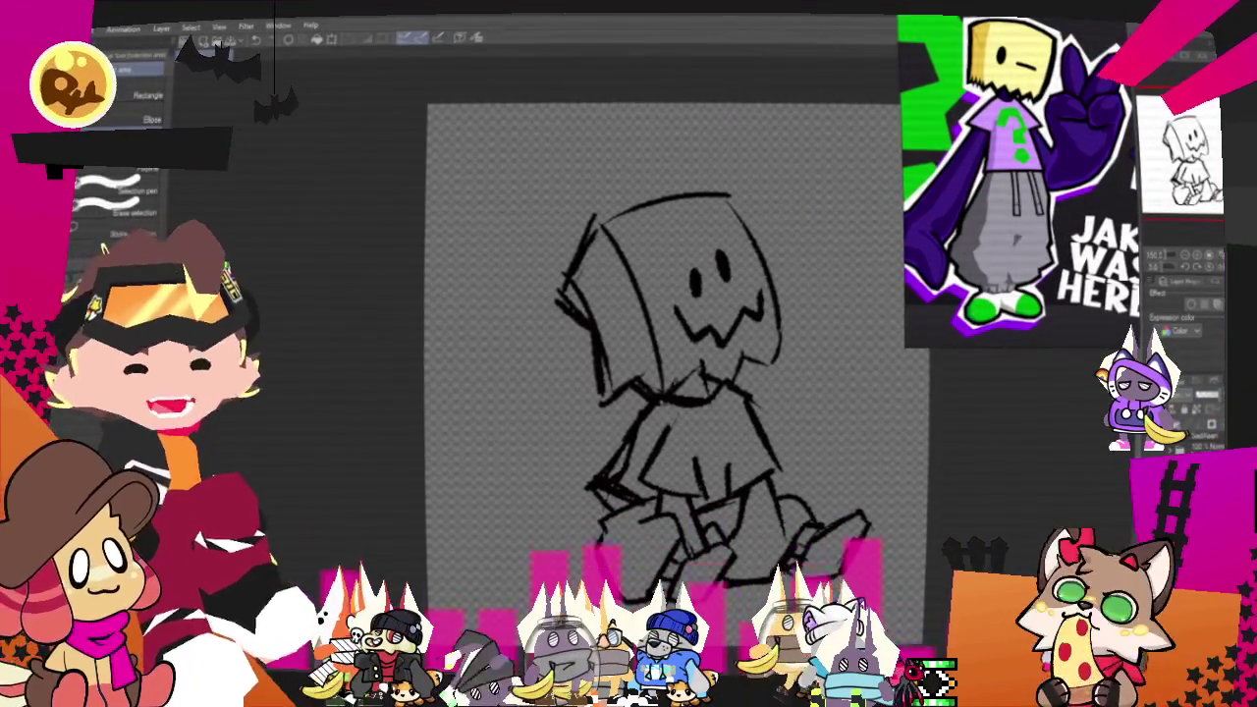
pyautogui.press('p')
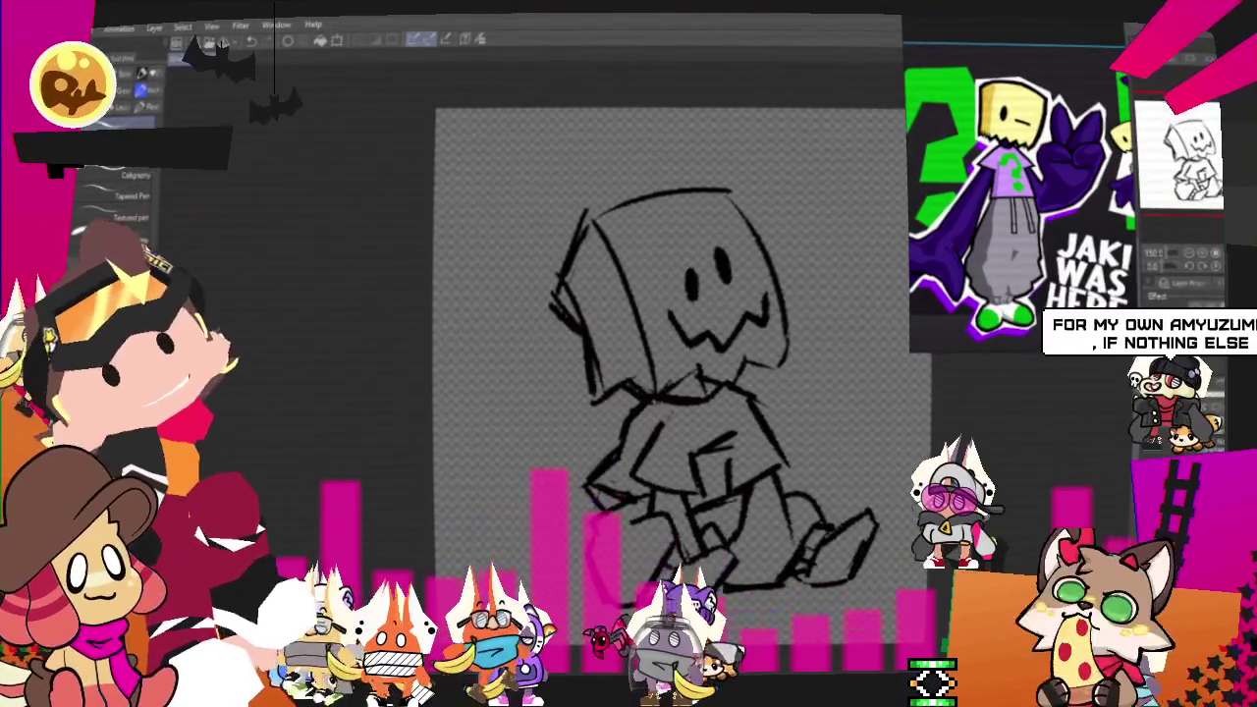
# Step: Zoom the canvas in on the character's box head
pyautogui.scroll(-1, 783, 400)
pyautogui.scroll(1, 786, 388)
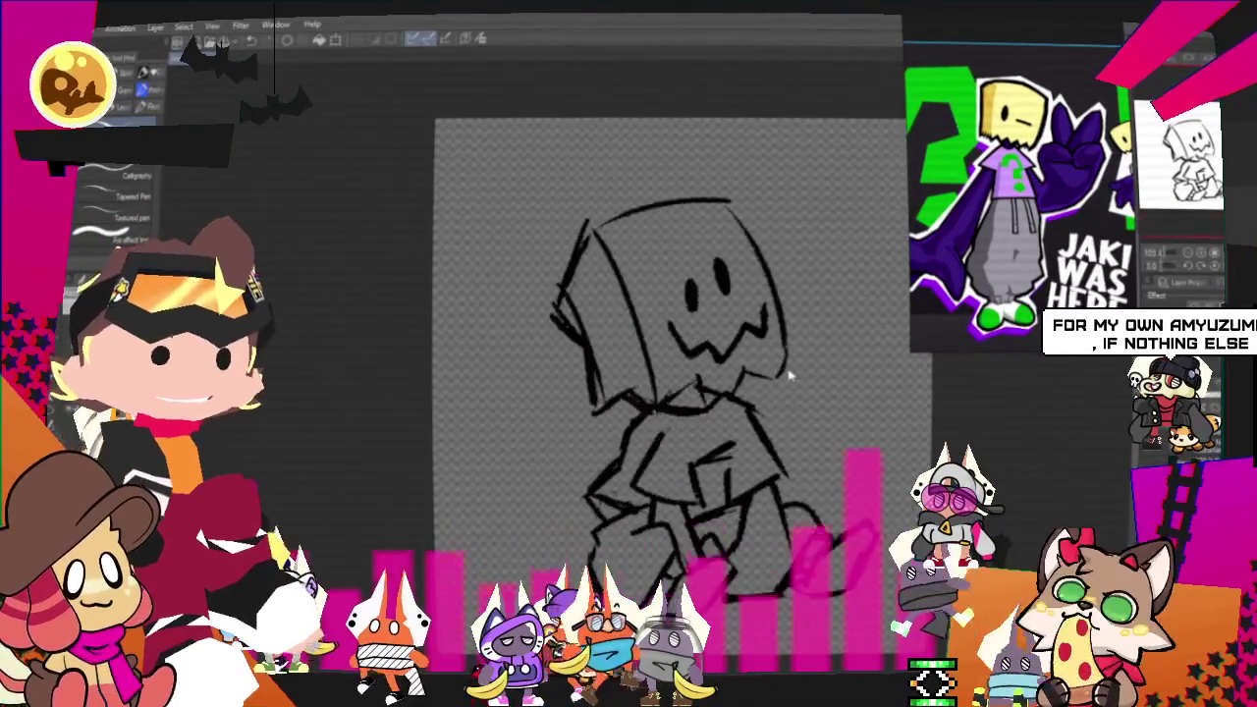
pyautogui.scroll(1, 790, 371)
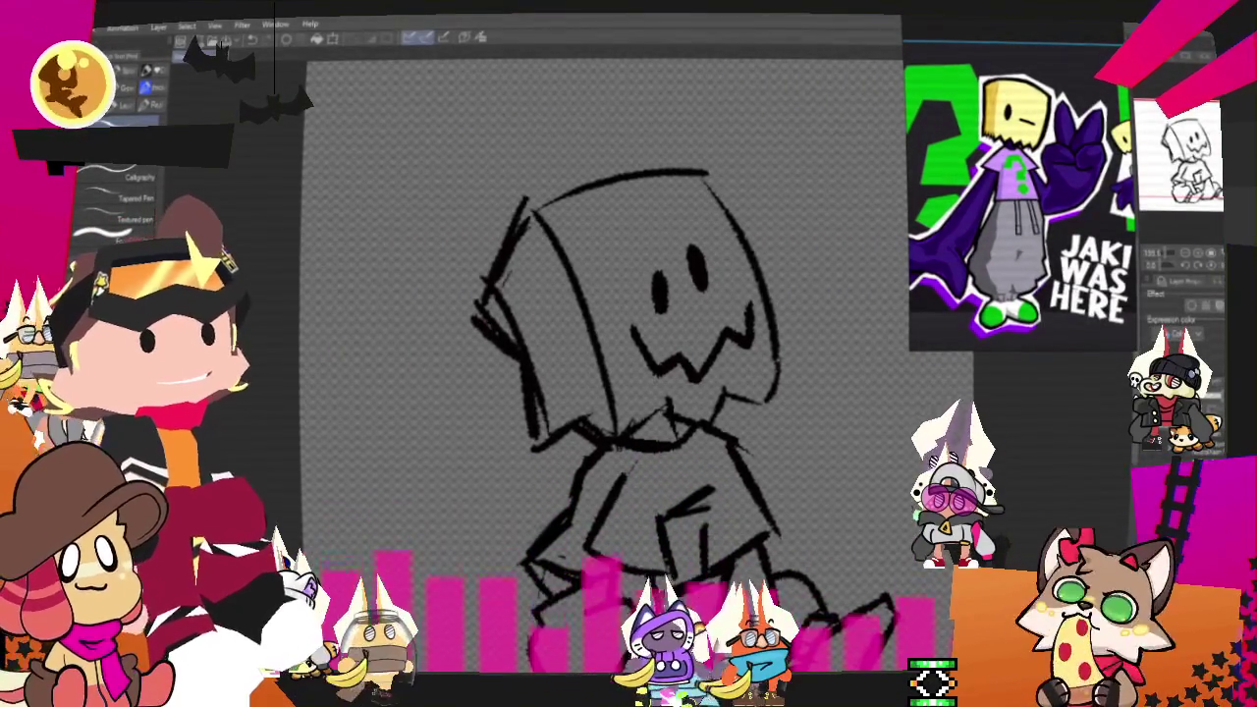
pyautogui.press('m')
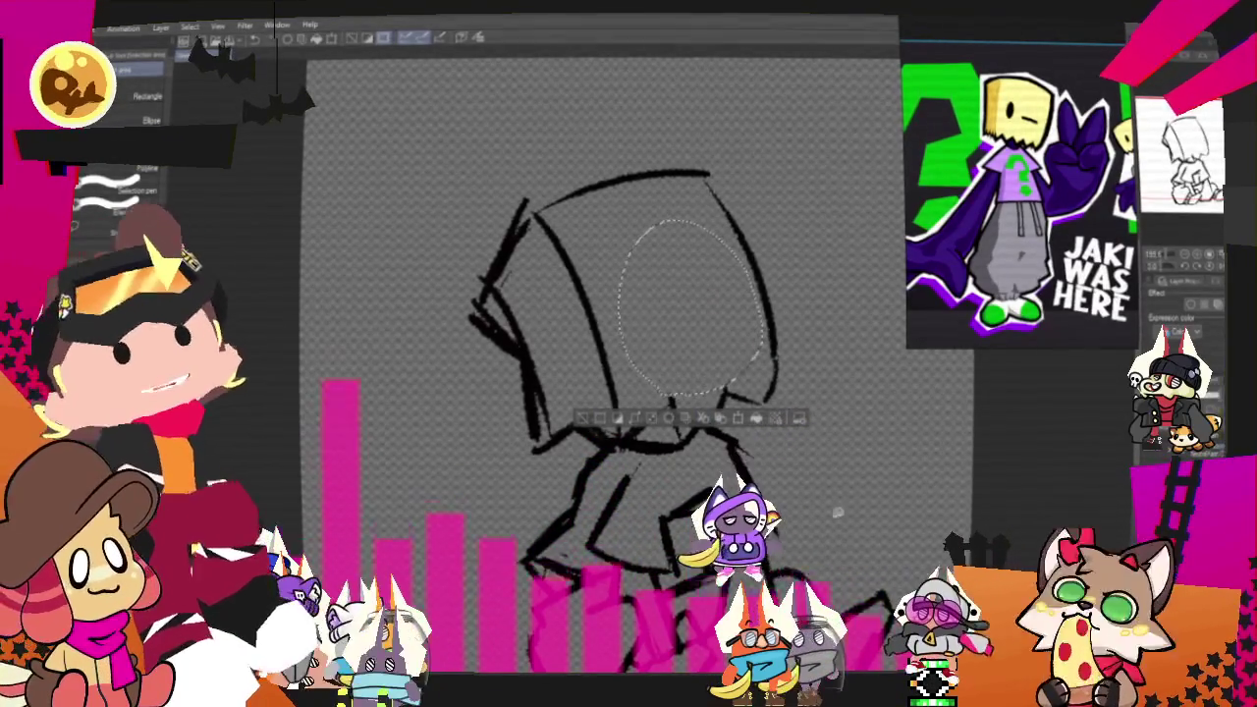
# Step: Deselect the erased face area and return to the pencil
pyautogui.hotkey('ctrl', 'd')
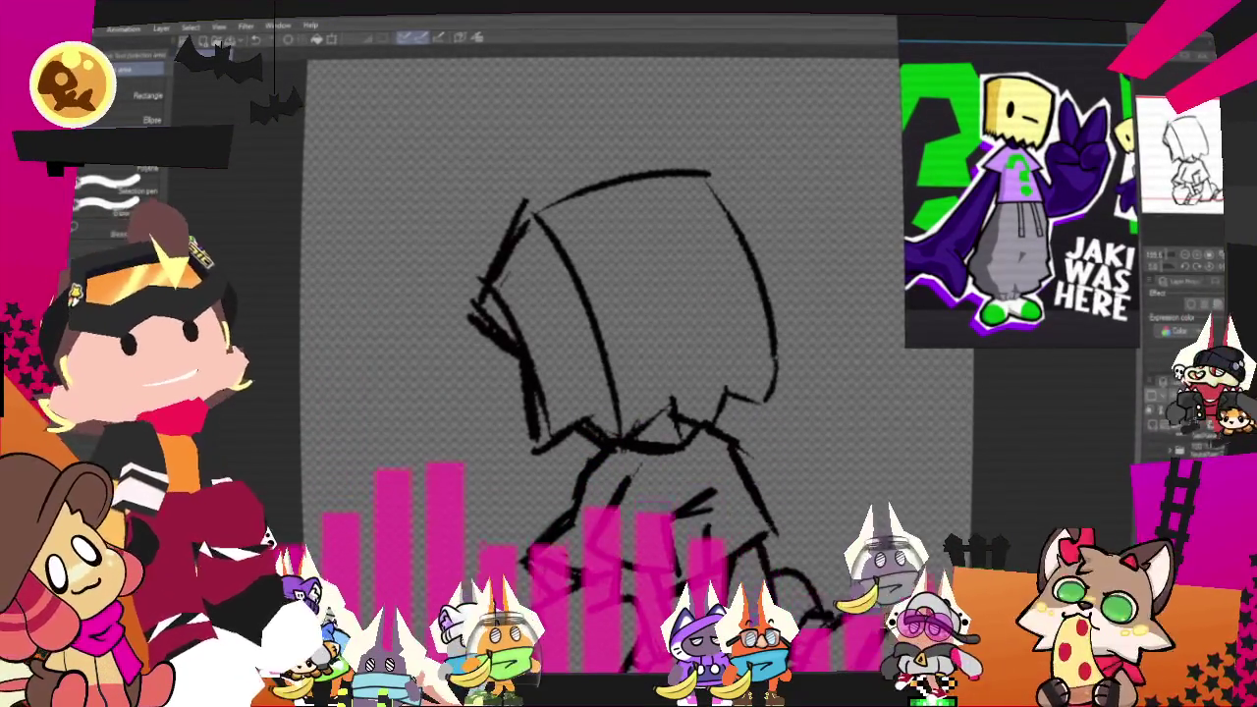
pyautogui.press('p')
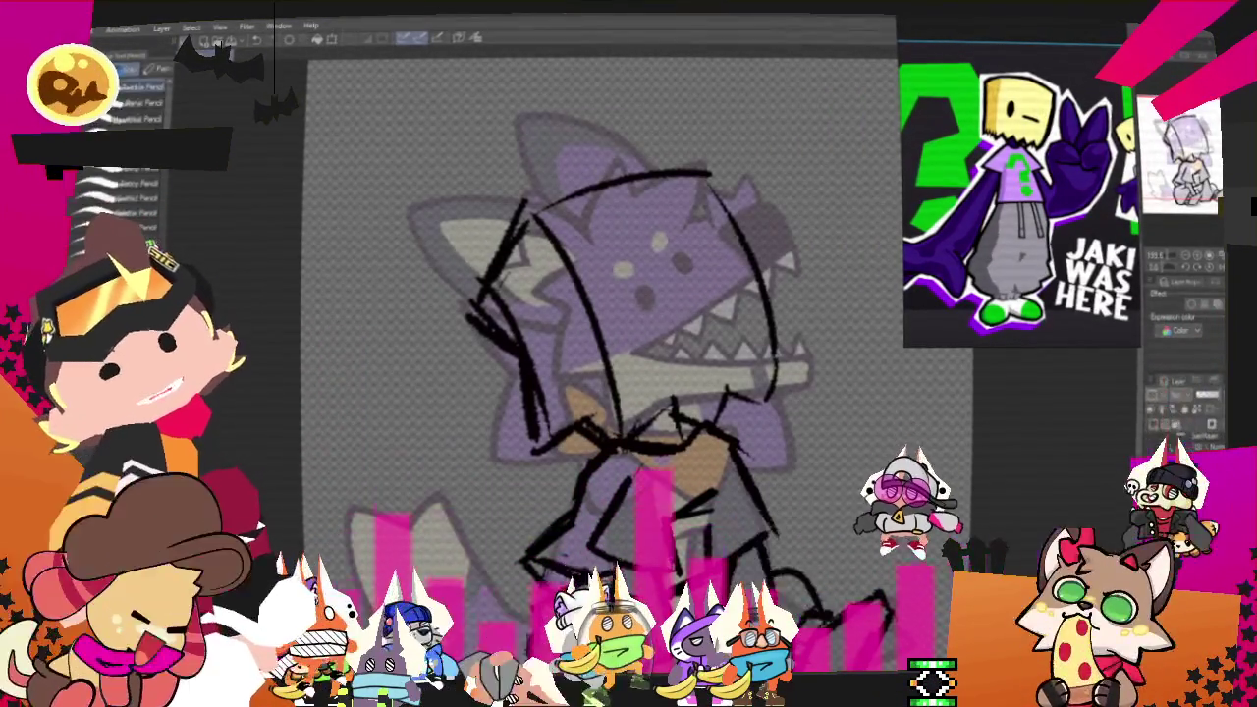
# Step: Draw a jagged zigzag mouth, an eye and a short brow on the box head, then hide the purple reference
pyautogui.moveTo(746, 263)
pyautogui.mouseDown()
pyautogui.moveTo(656, 332)
pyautogui.moveTo(638, 365)
pyautogui.mouseUp()
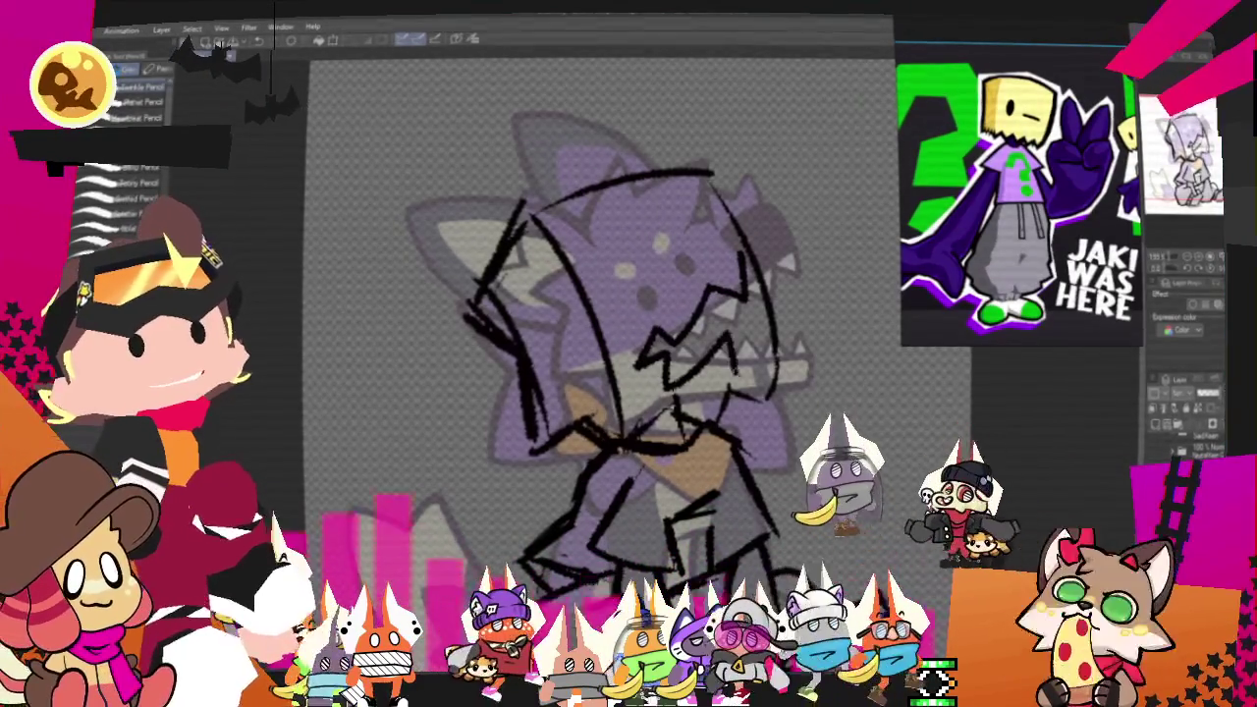
pyautogui.moveTo(650, 279); pyautogui.dragTo(651, 295)
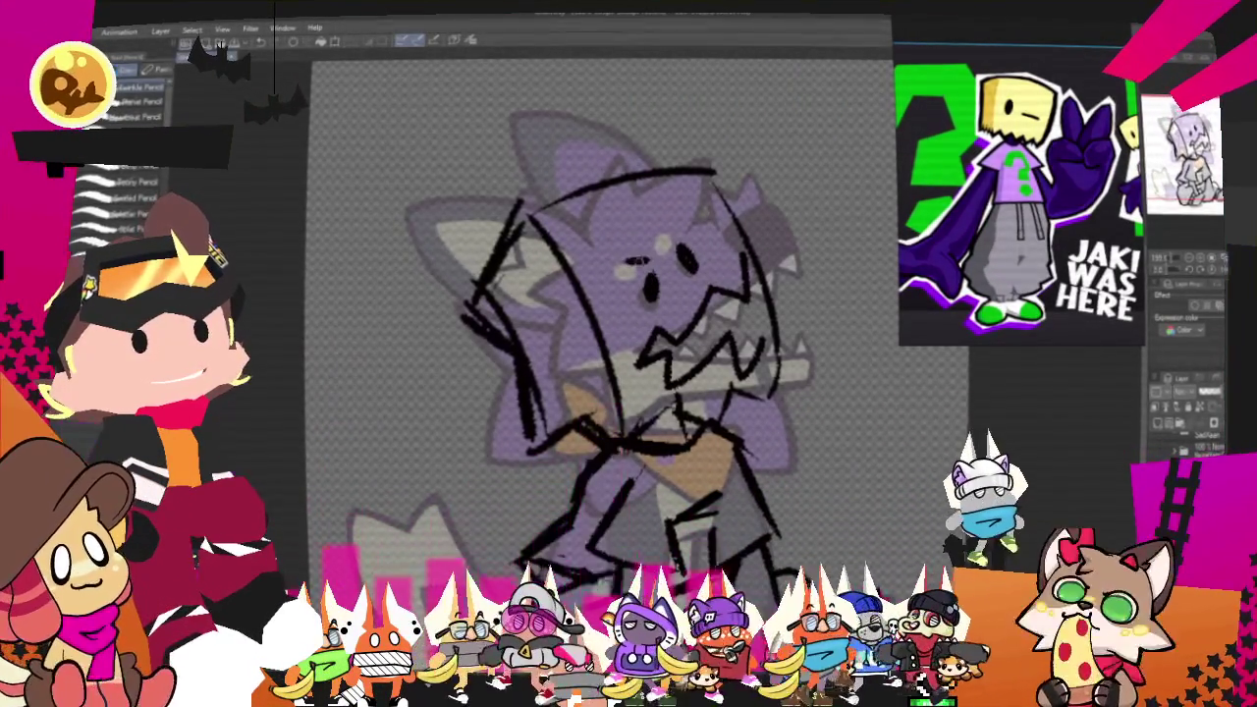
pyautogui.moveTo(668, 226); pyautogui.dragTo(667, 246)
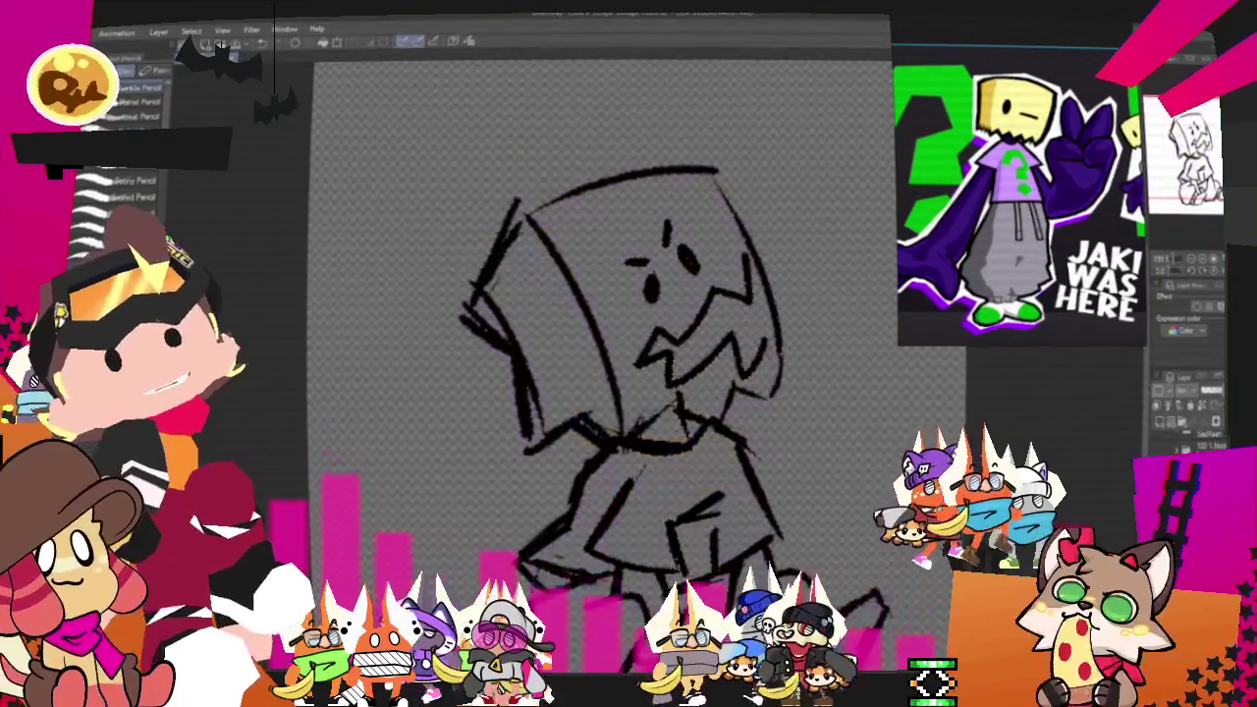
pyautogui.press('Delete')
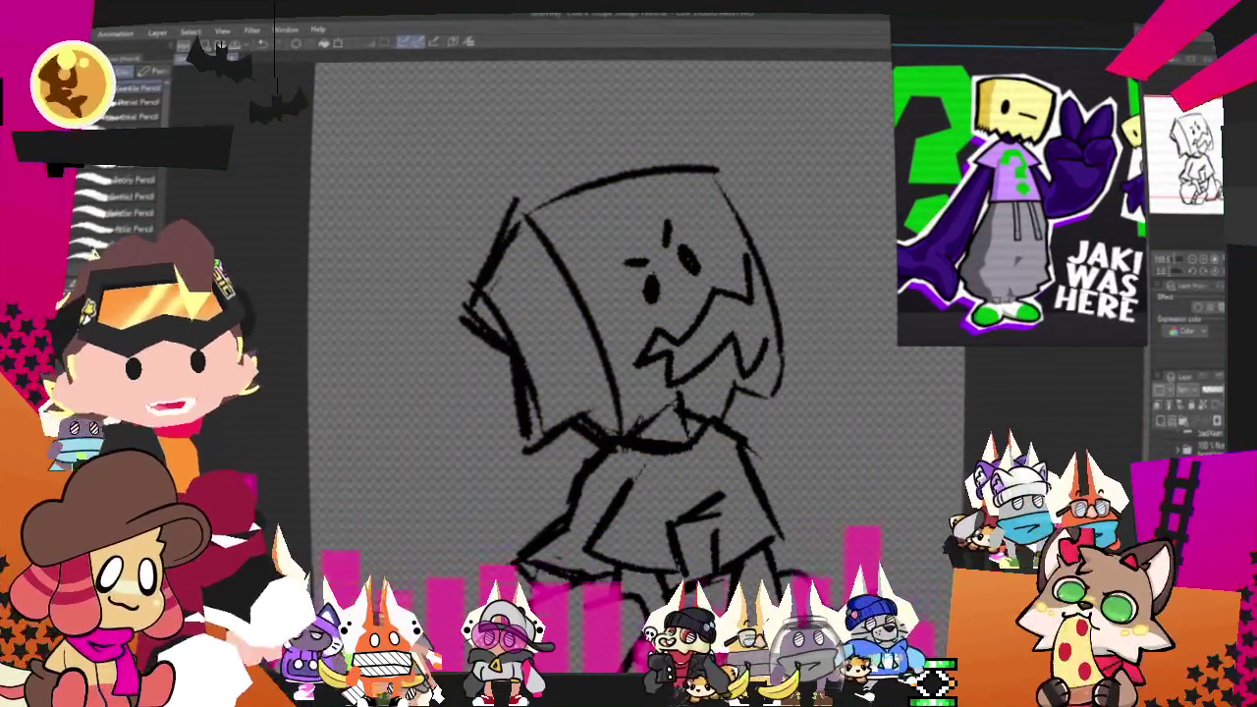
pyautogui.scroll(2, 629, 374)
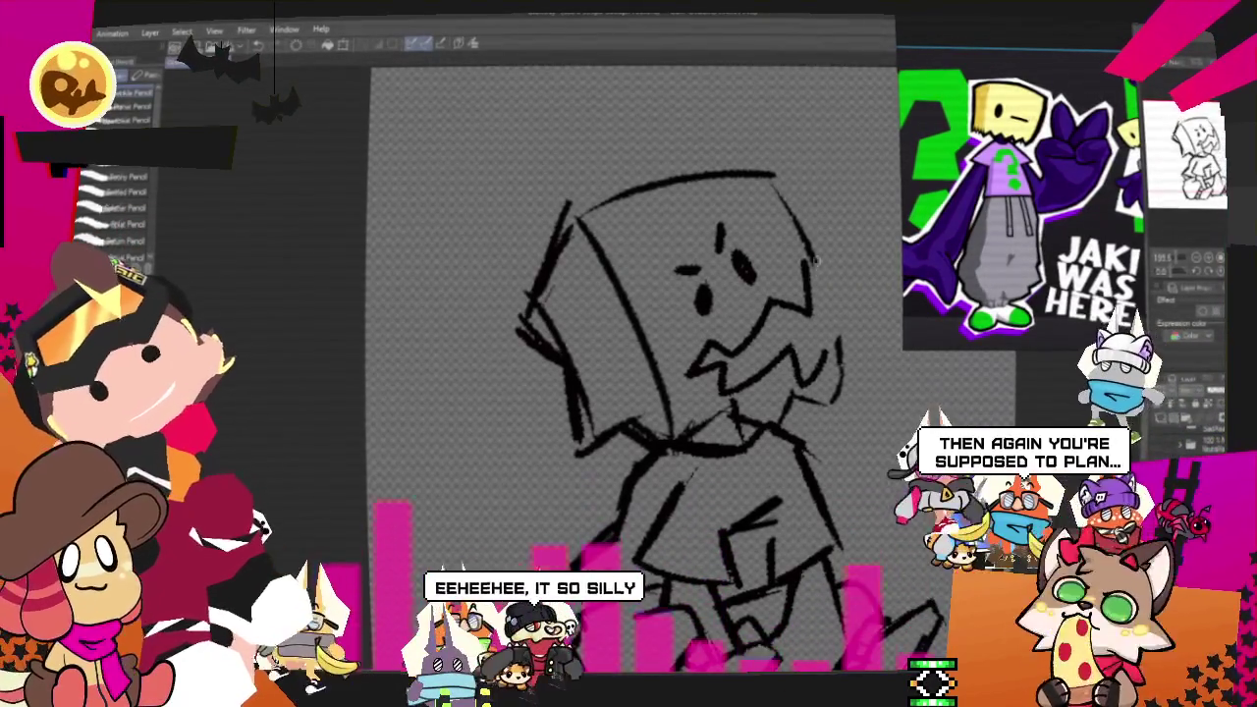
# Step: Lasso the mouth and rotate it back toward level, then deselect
pyautogui.press('m')
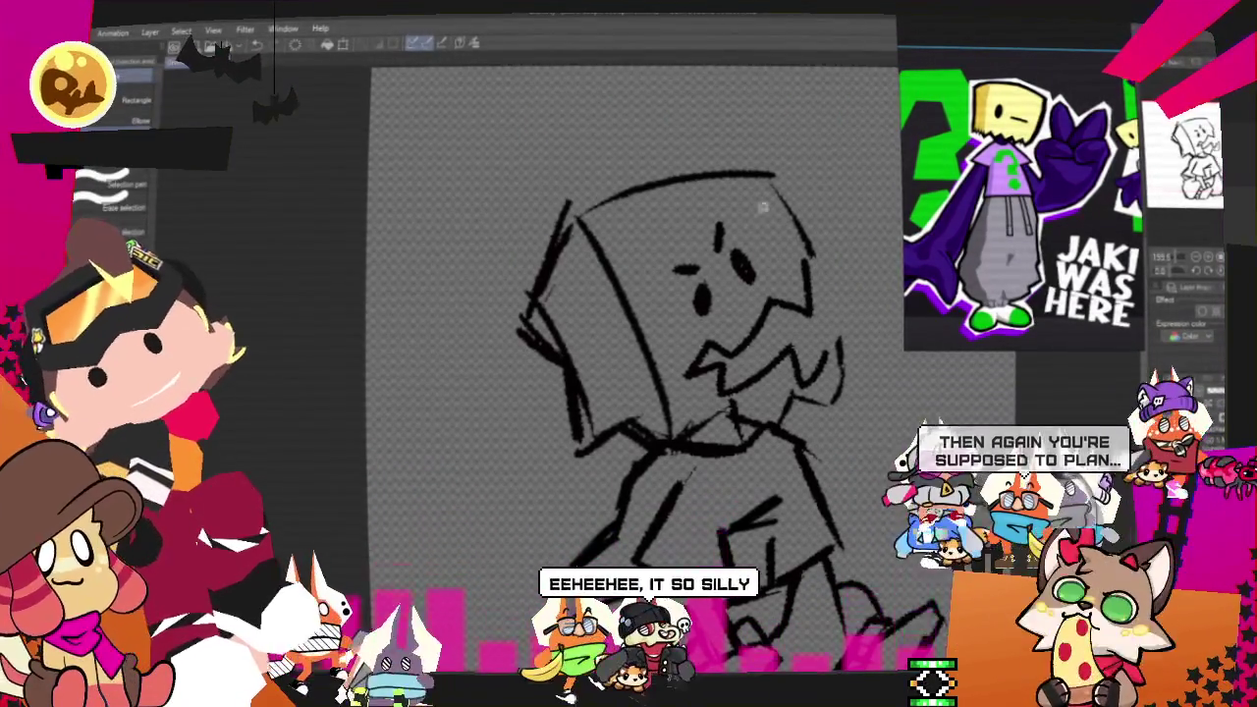
pyautogui.moveTo(724, 388)
pyautogui.mouseDown()
pyautogui.moveTo(837, 344)
pyautogui.moveTo(688, 379)
pyautogui.mouseUp()
pyautogui.hotkey('ctrl', 't')
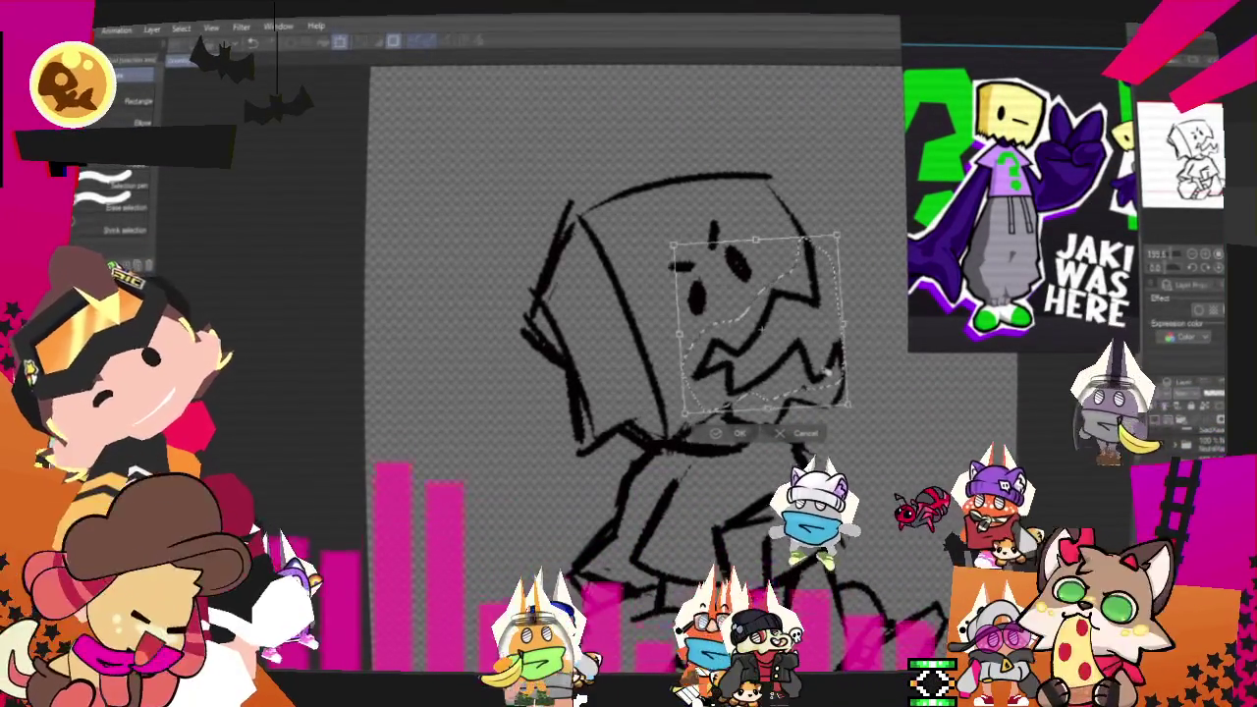
pyautogui.moveTo(847, 364); pyautogui.dragTo(861, 346)
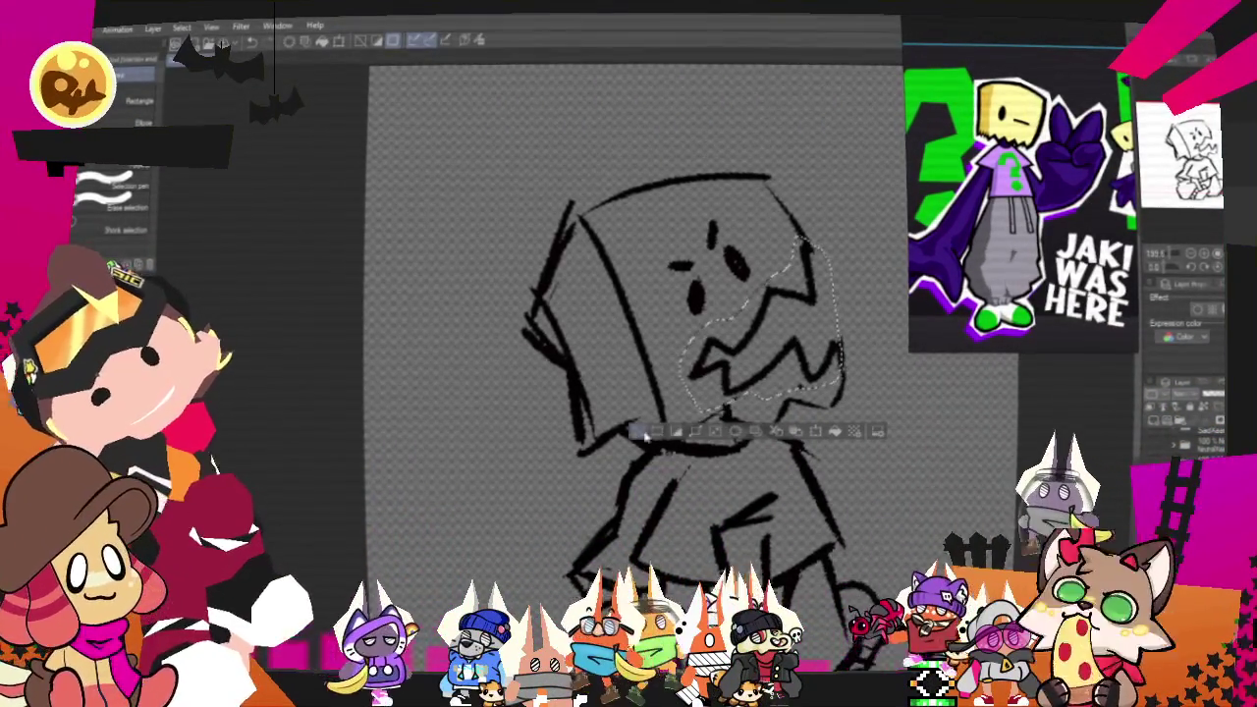
pyautogui.hotkey('ctrl', 'd')
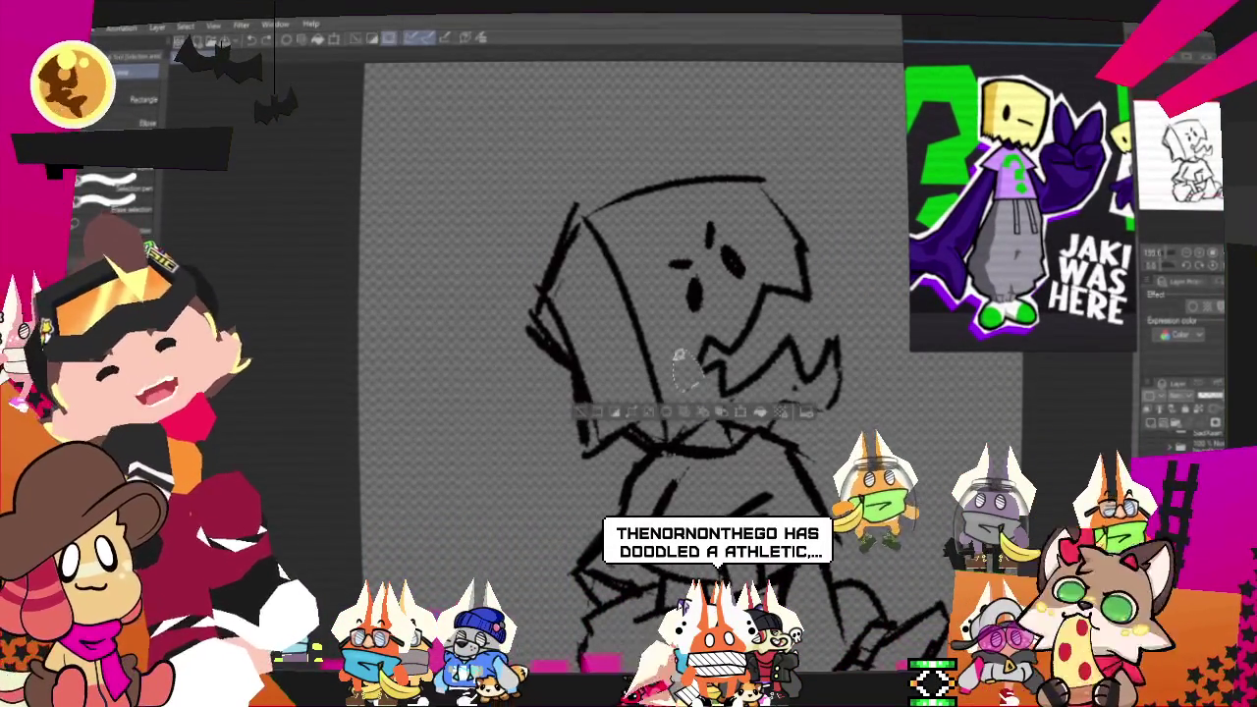
# Step: Clear the leftover selection and lasso-select the whole head
pyautogui.click(584, 415)
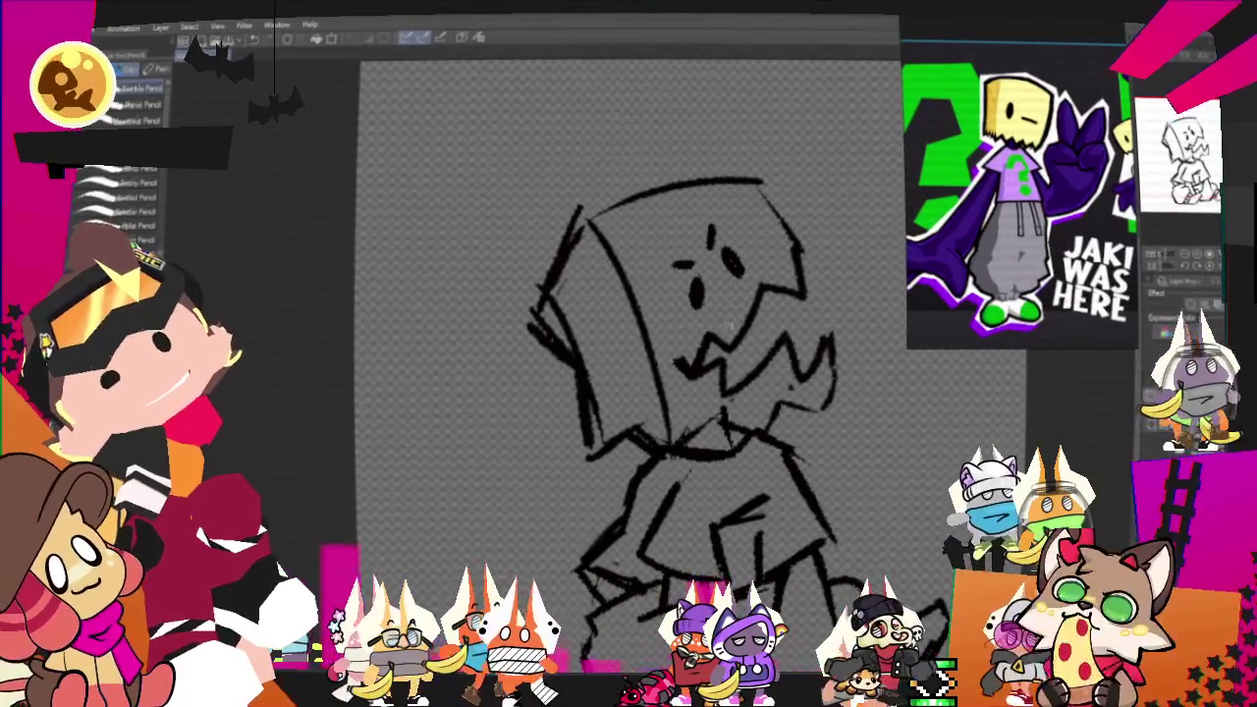
pyautogui.press('m')
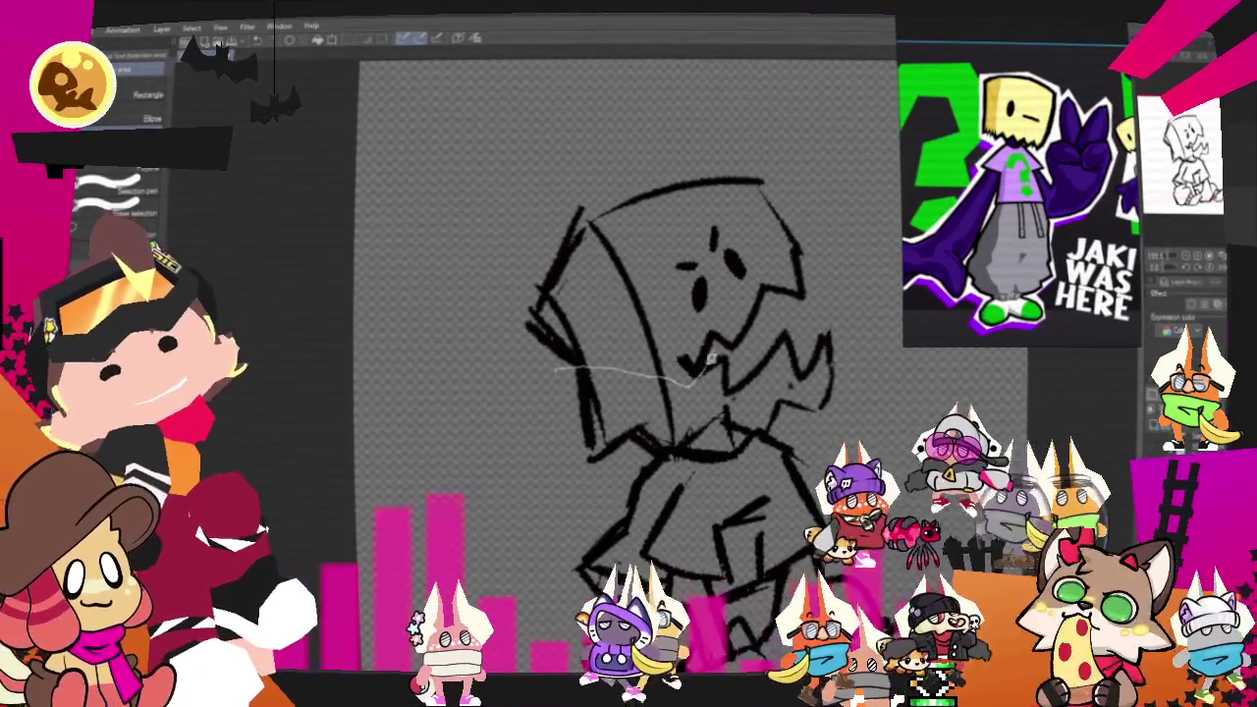
pyautogui.moveTo(708, 360); pyautogui.dragTo(675, 454)
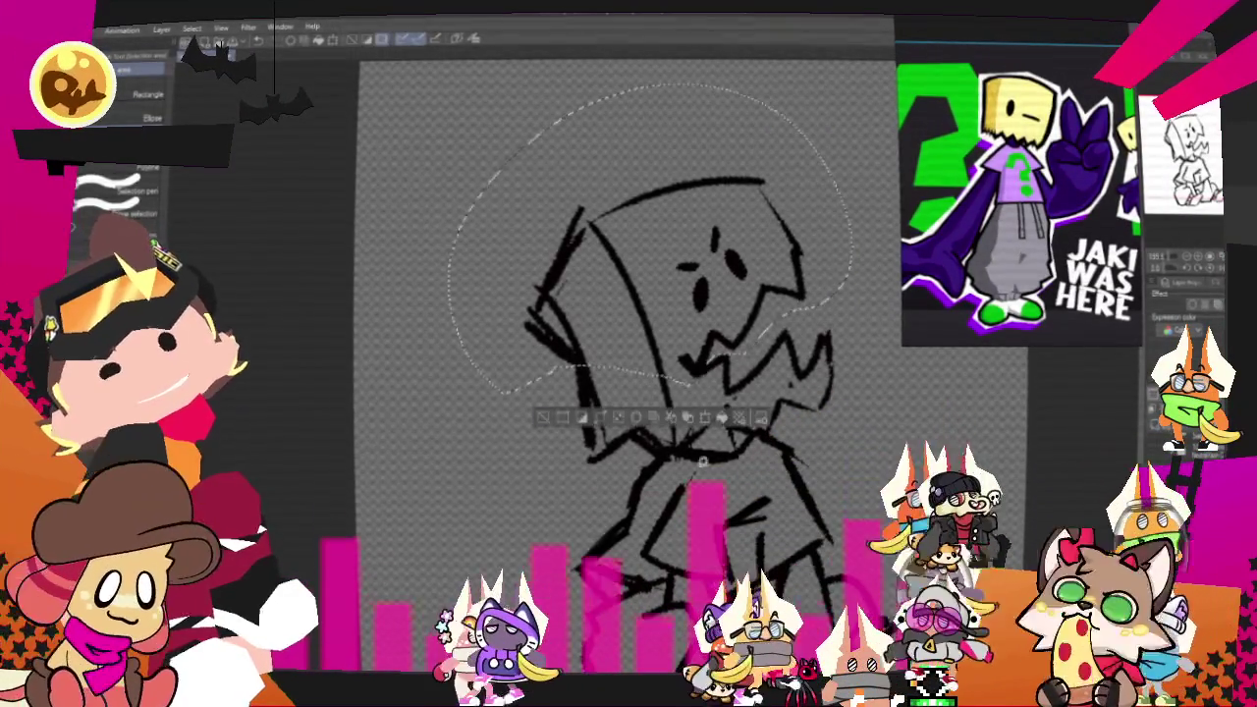
# Step: Rotate the selected head counter-clockwise and sketch new strokes over its top and side
pyautogui.hotkey('ctrl', 't')
pyautogui.moveTo(834, 412)
pyautogui.mouseDown()
pyautogui.moveTo(793, 337)
pyautogui.moveTo(823, 342)
pyautogui.mouseUp()
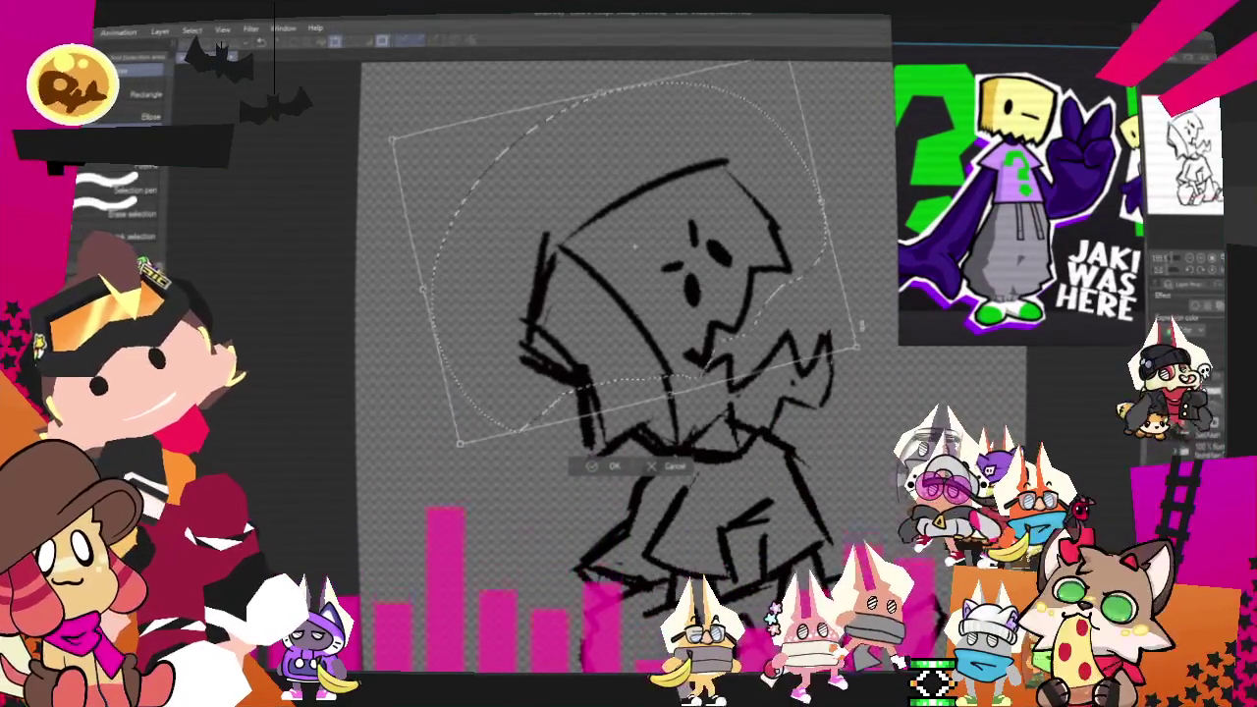
pyautogui.click(601, 469)
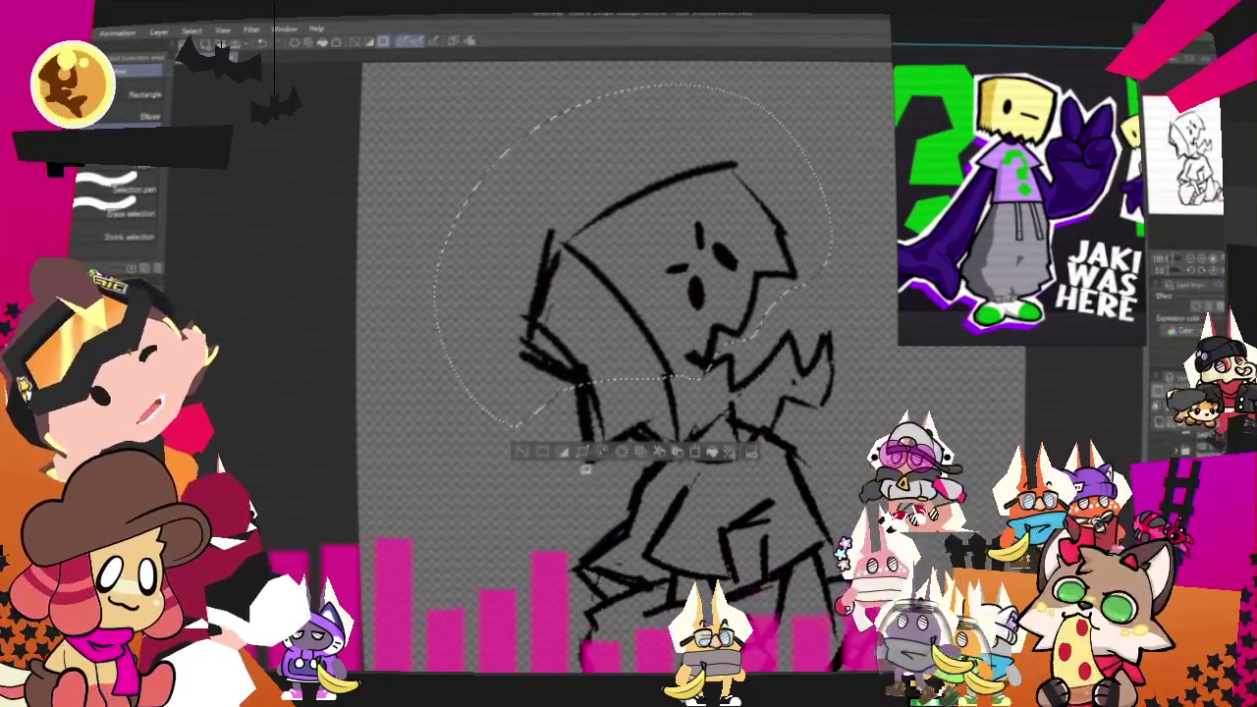
pyautogui.hotkey('ctrl', 'd')
pyautogui.moveTo(677, 177); pyautogui.dragTo(825, 333)
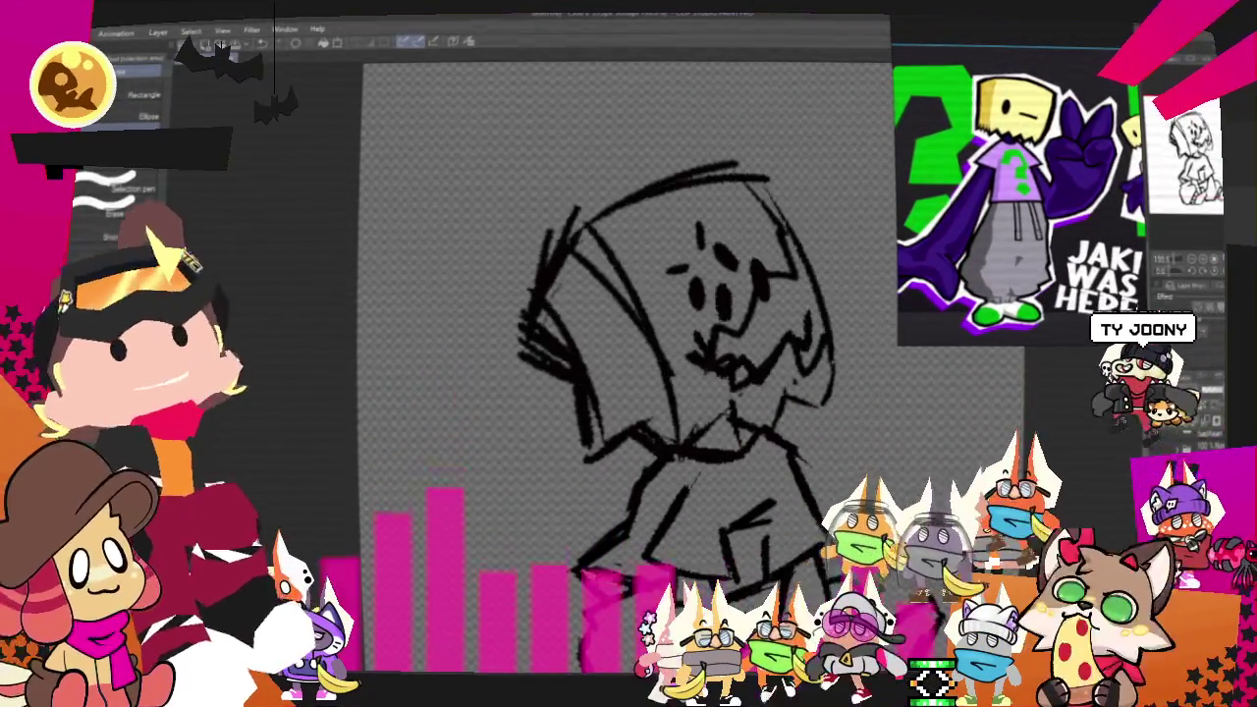
# Step: Toggle undo and redo to compare the messy and clean head versions
pyautogui.hotkey('ctrl', 'z')
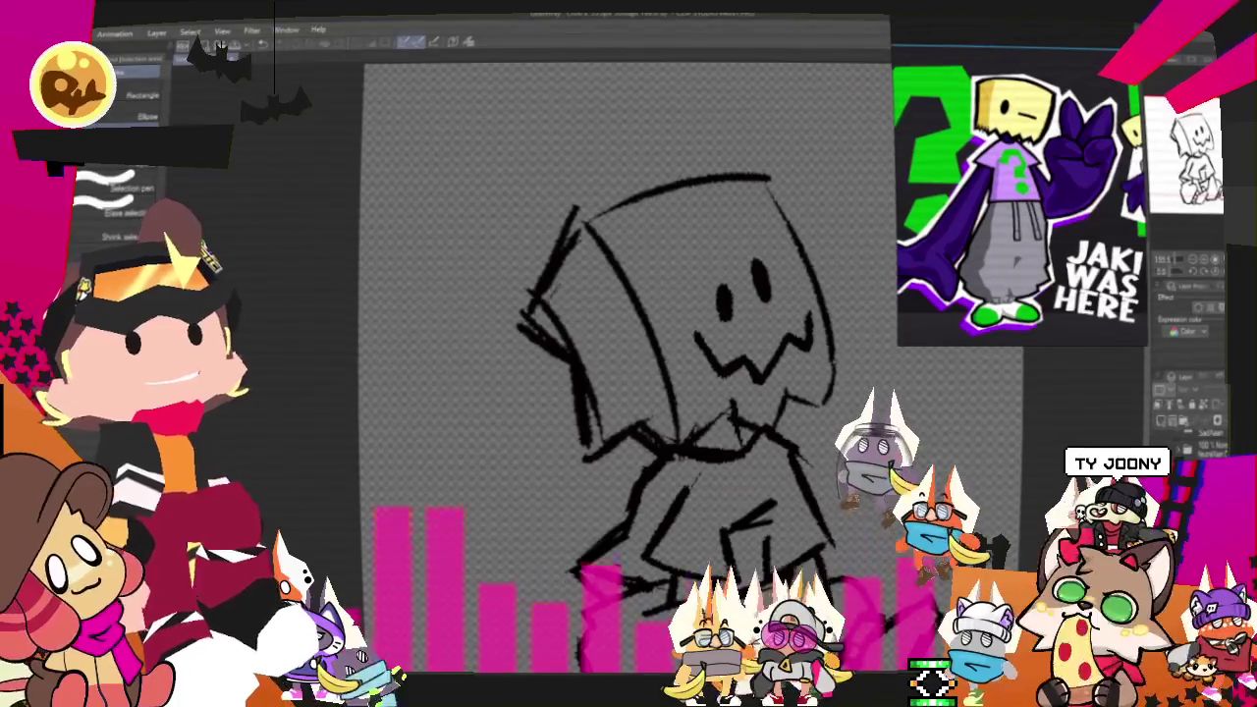
pyautogui.hotkey('ctrl', 'y')
pyautogui.hotkey('ctrl', 'z')
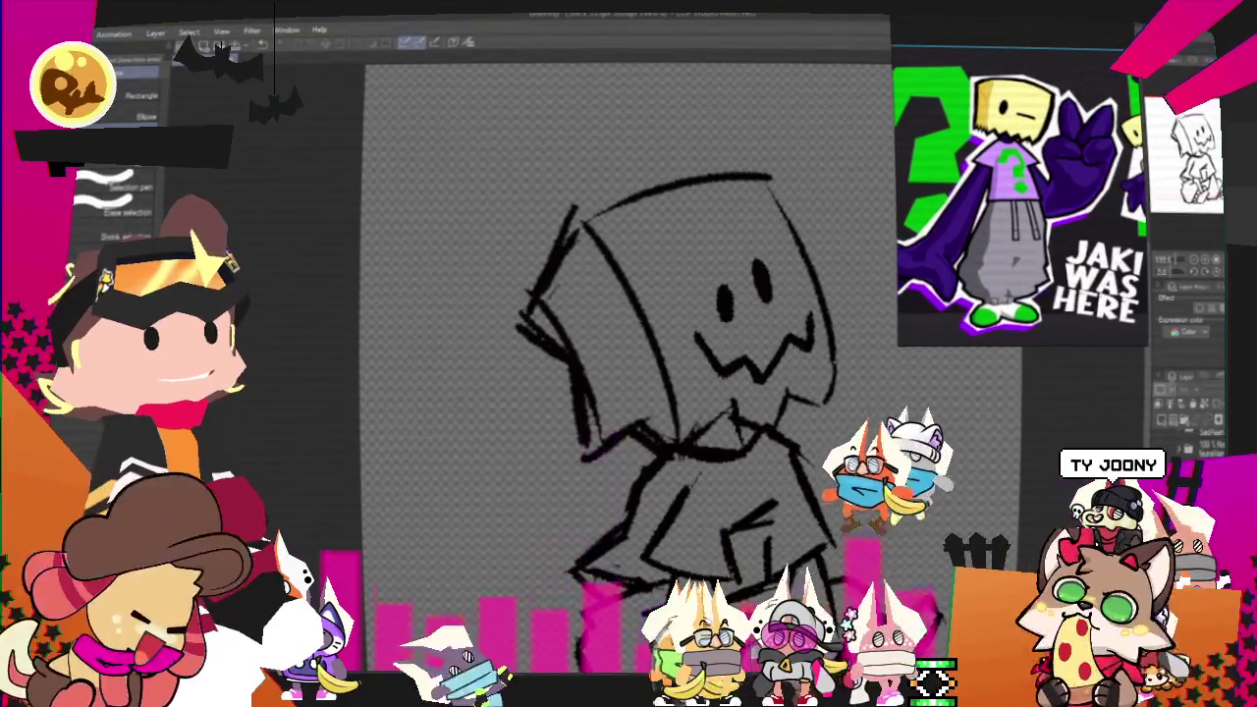
pyautogui.hotkey('ctrl', 'y')
pyautogui.hotkey('ctrl', 'z')
pyautogui.hotkey('ctrl', 'y')
pyautogui.hotkey('ctrl', 'z')
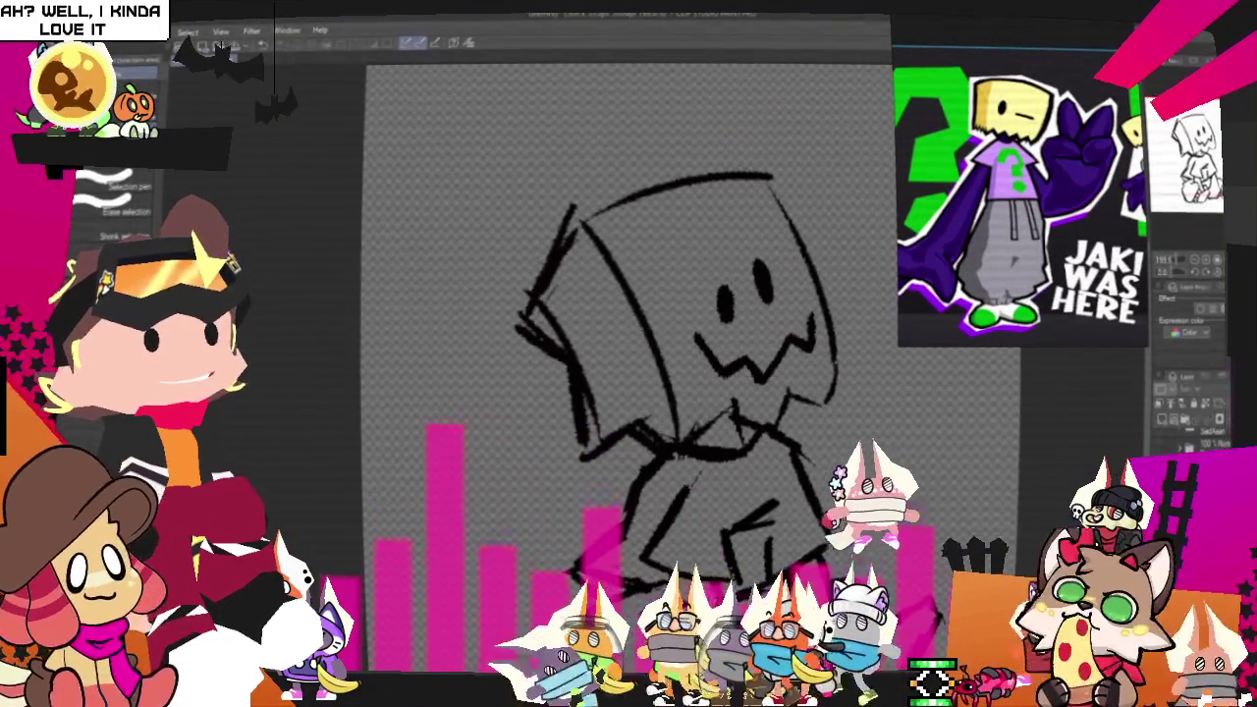
pyautogui.hotkey('ctrl', 'y')
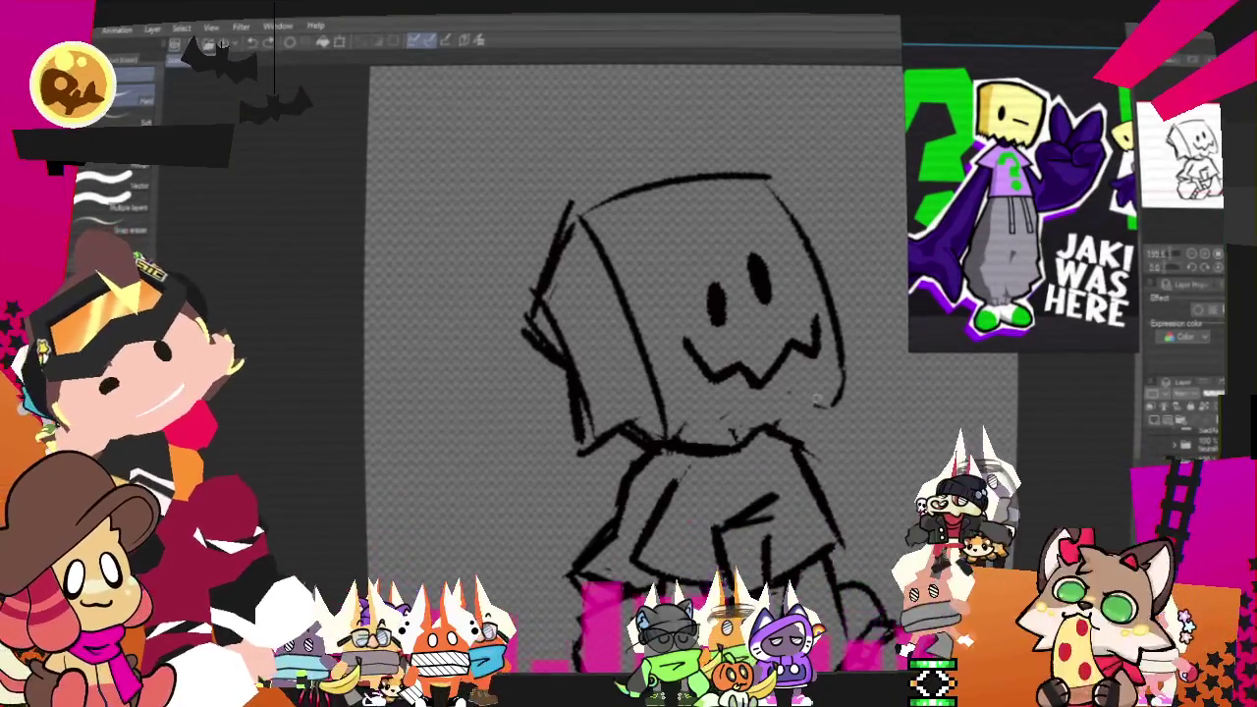
# Step: Lasso the mouth and nudge it slightly down and to the right
pyautogui.press('m')
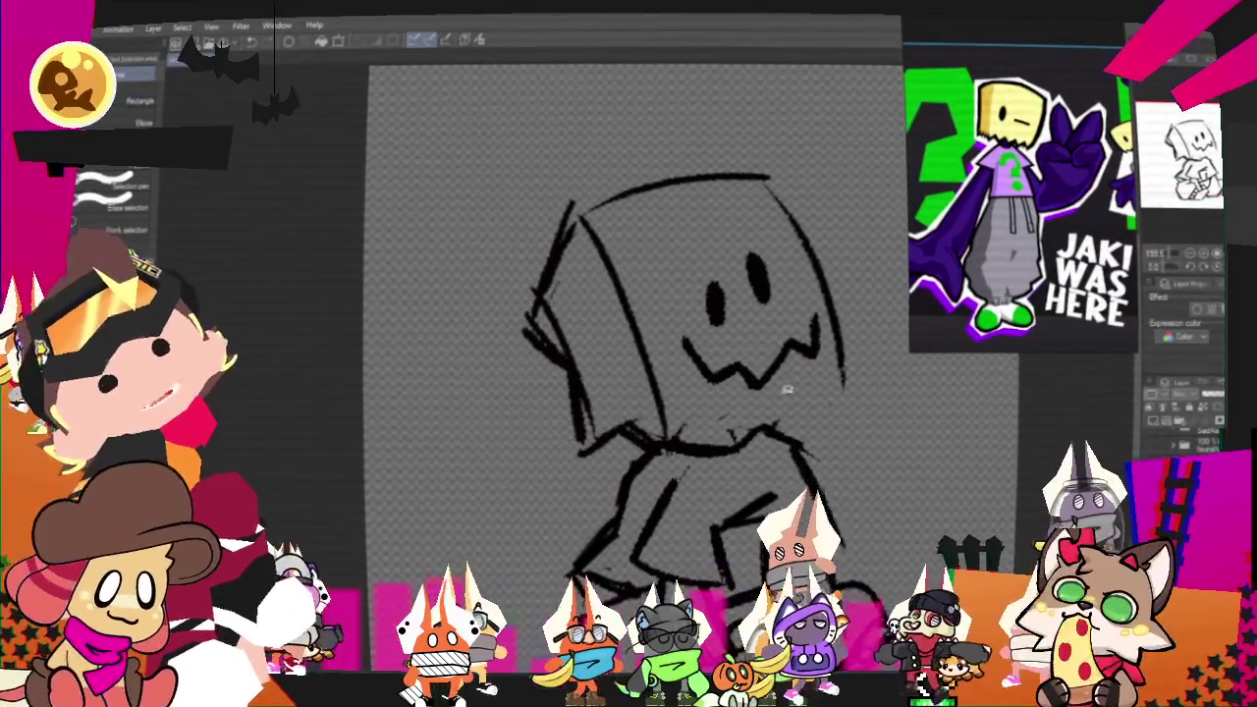
pyautogui.moveTo(735, 330); pyautogui.dragTo(746, 404)
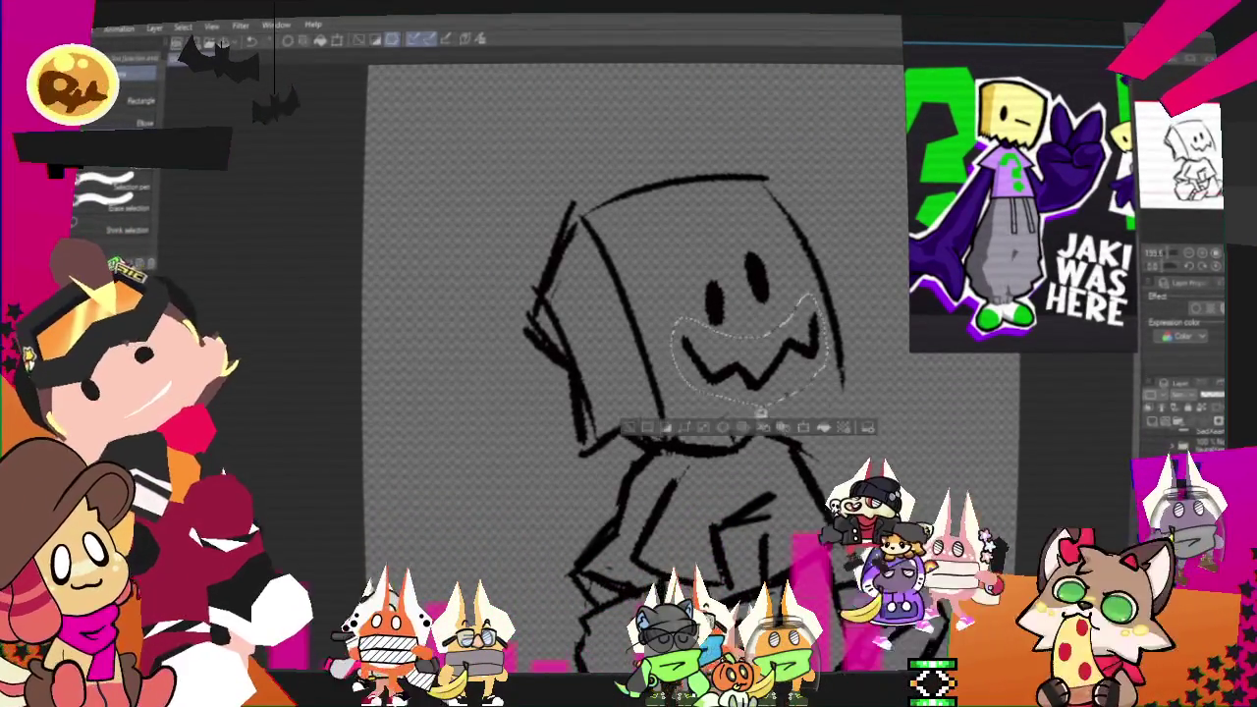
pyautogui.click(821, 428)
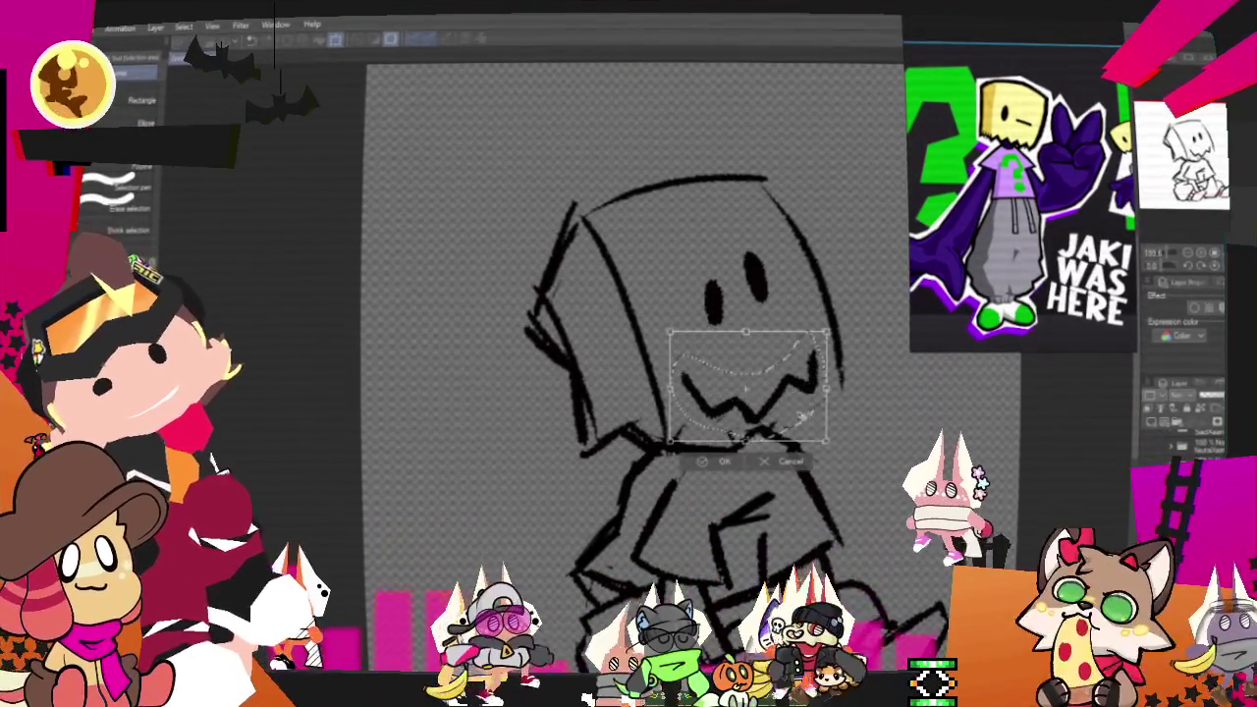
pyautogui.moveTo(804, 420); pyautogui.dragTo(808, 425)
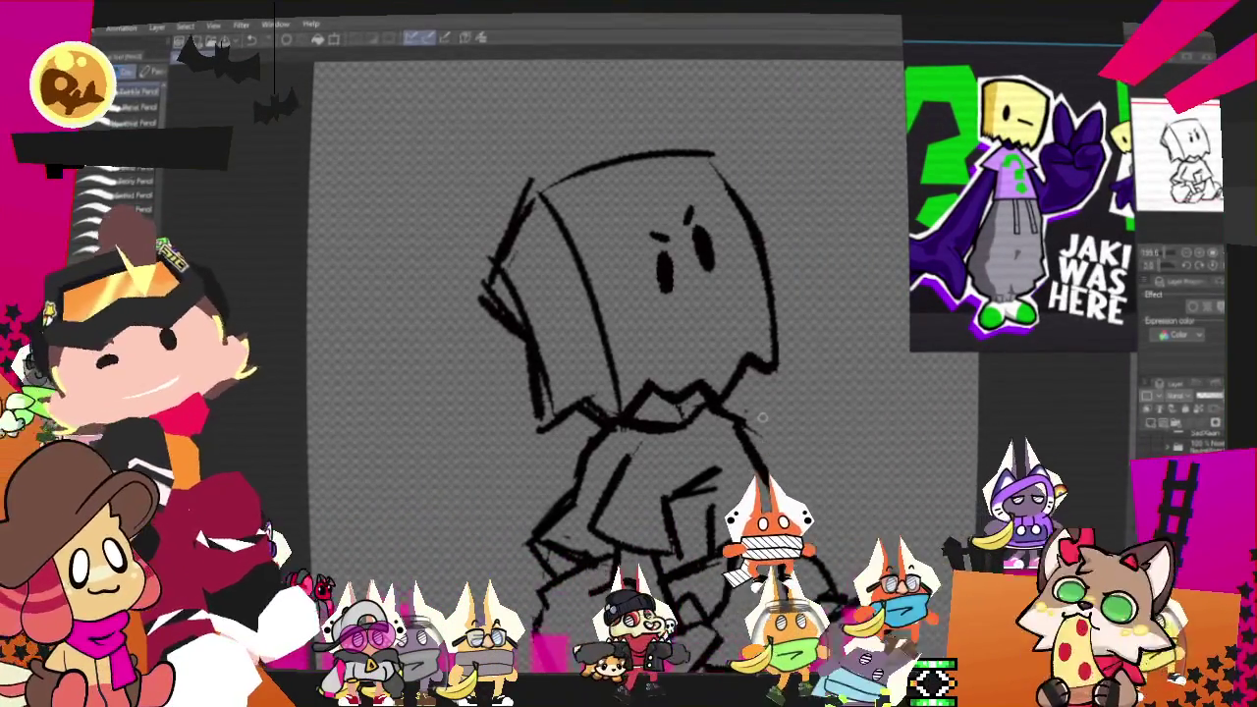
# Step: Lasso the face and shift the eyes and brow slightly with Transform
pyautogui.press('m')
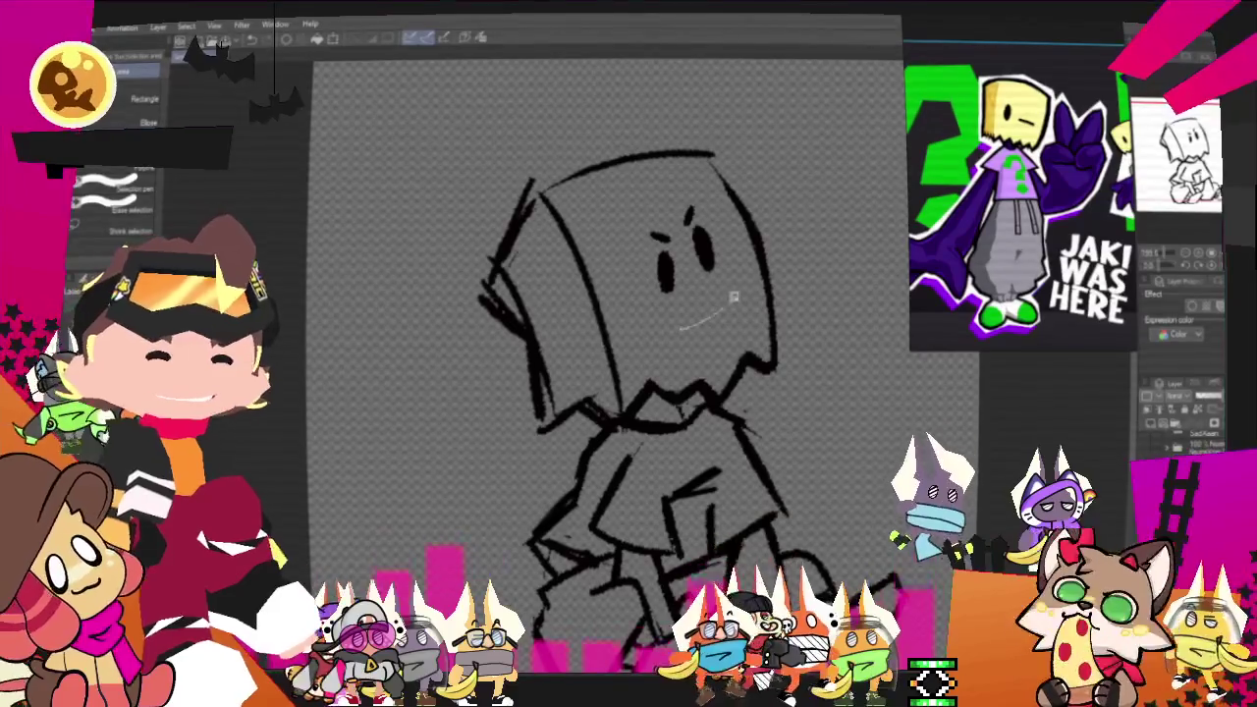
pyautogui.moveTo(659, 190); pyautogui.dragTo(763, 382)
pyautogui.click(735, 351)
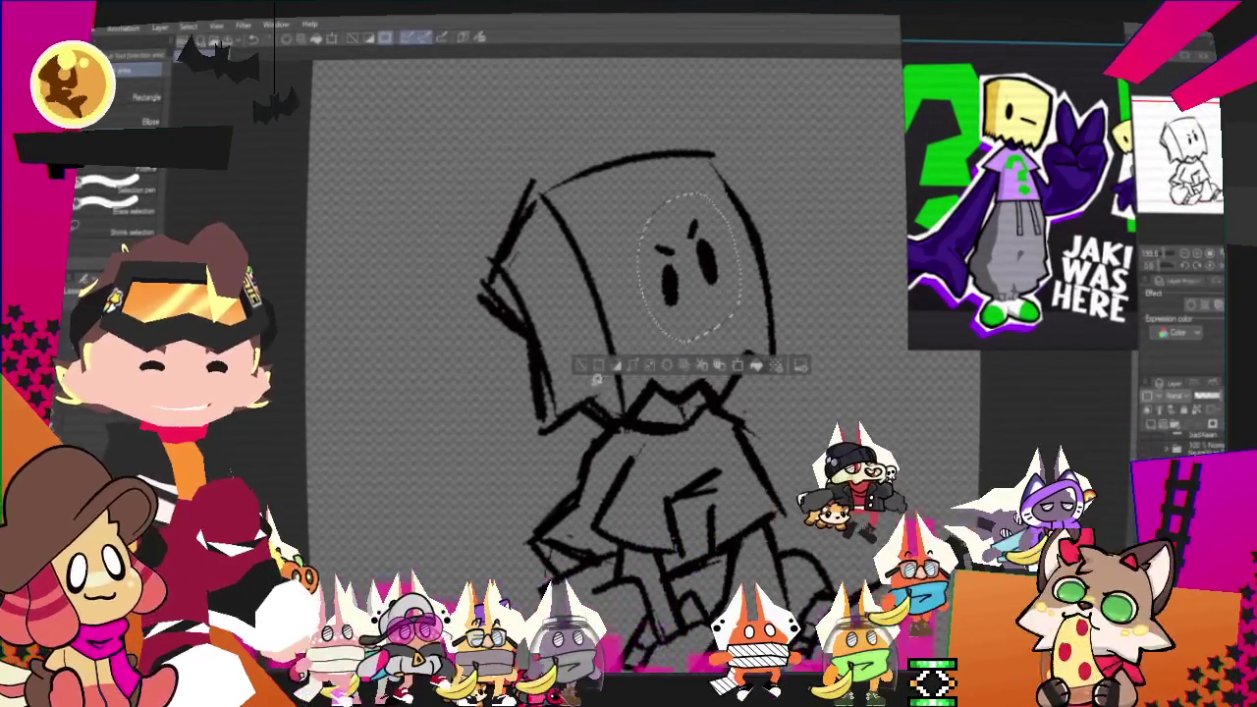
pyautogui.click(663, 368)
# Step: Return to the pen, zoom out to the whole drawing and mirror the canvas horizontally
pyautogui.press('p')
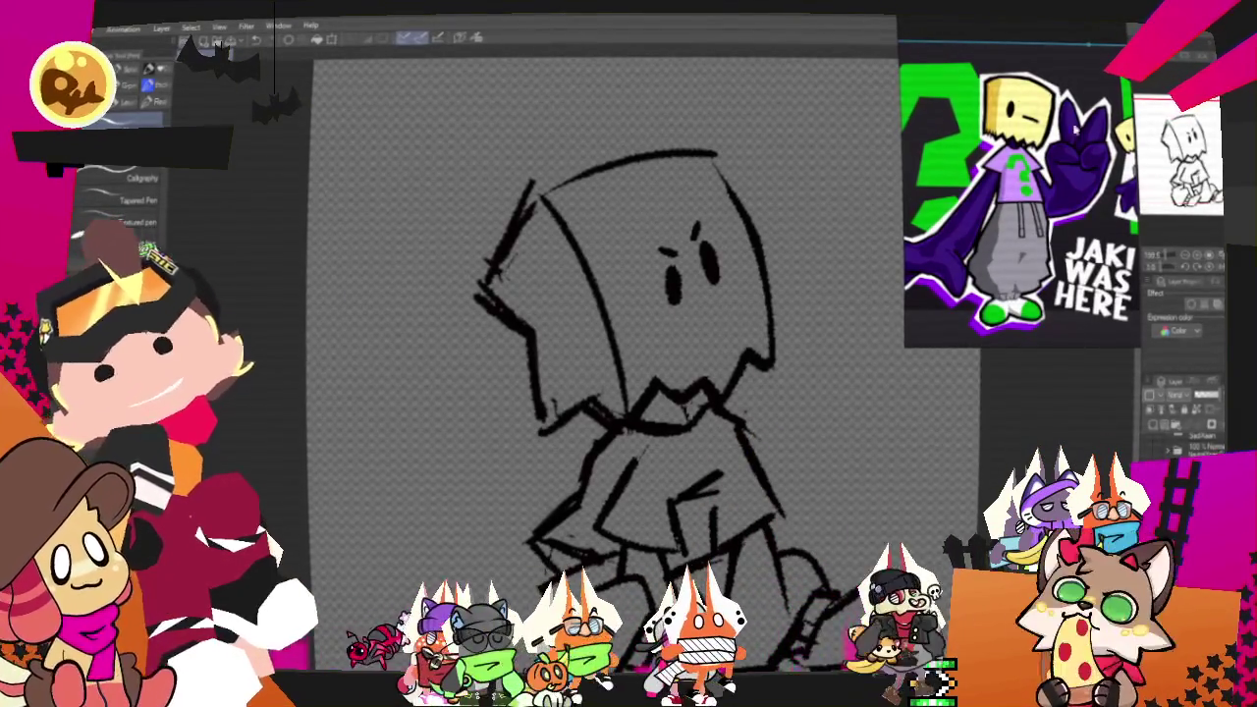
pyautogui.hotkey('ctrl', '0')
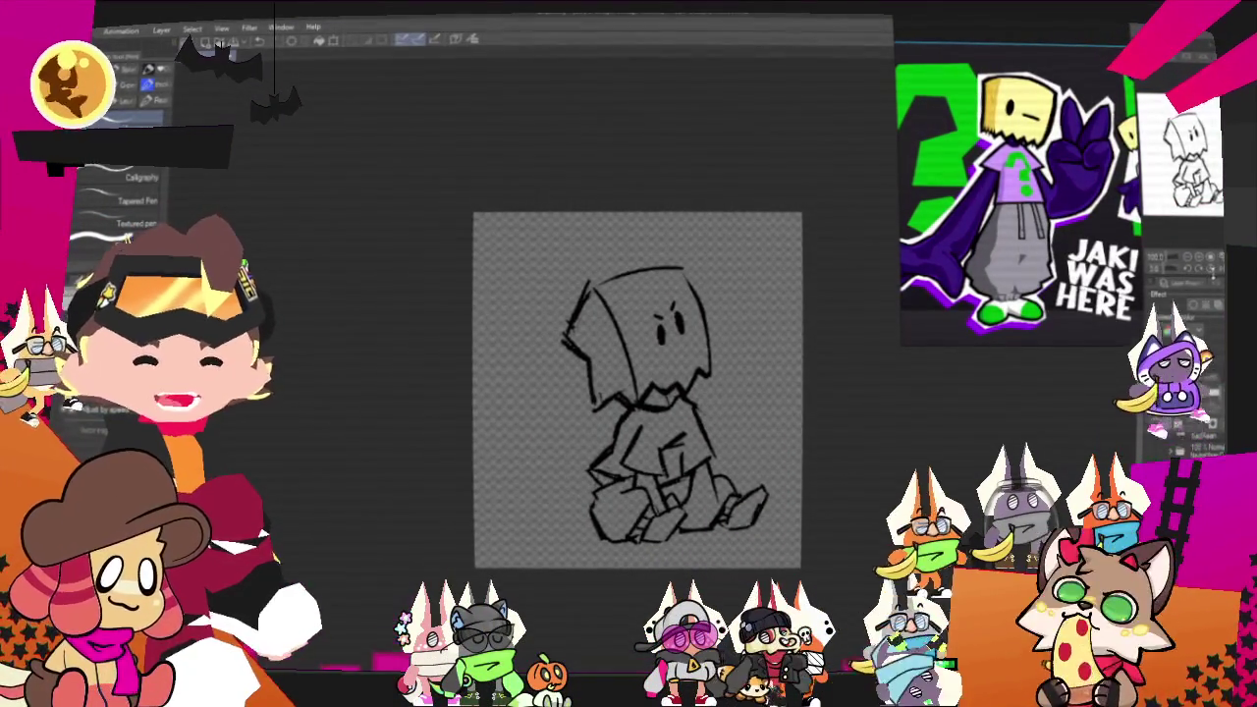
pyautogui.press('h')
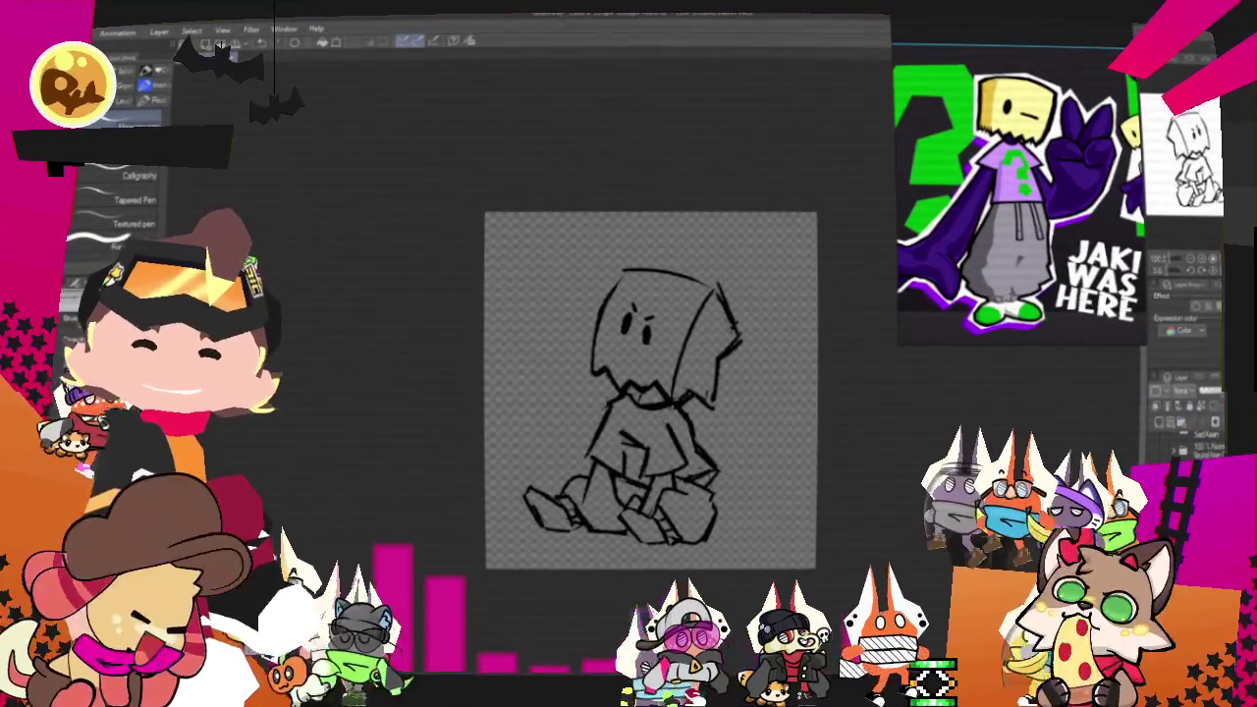
# Step: Zoom in on the mirrored figure and begin a lasso around it
pyautogui.scroll(2, 650, 389)
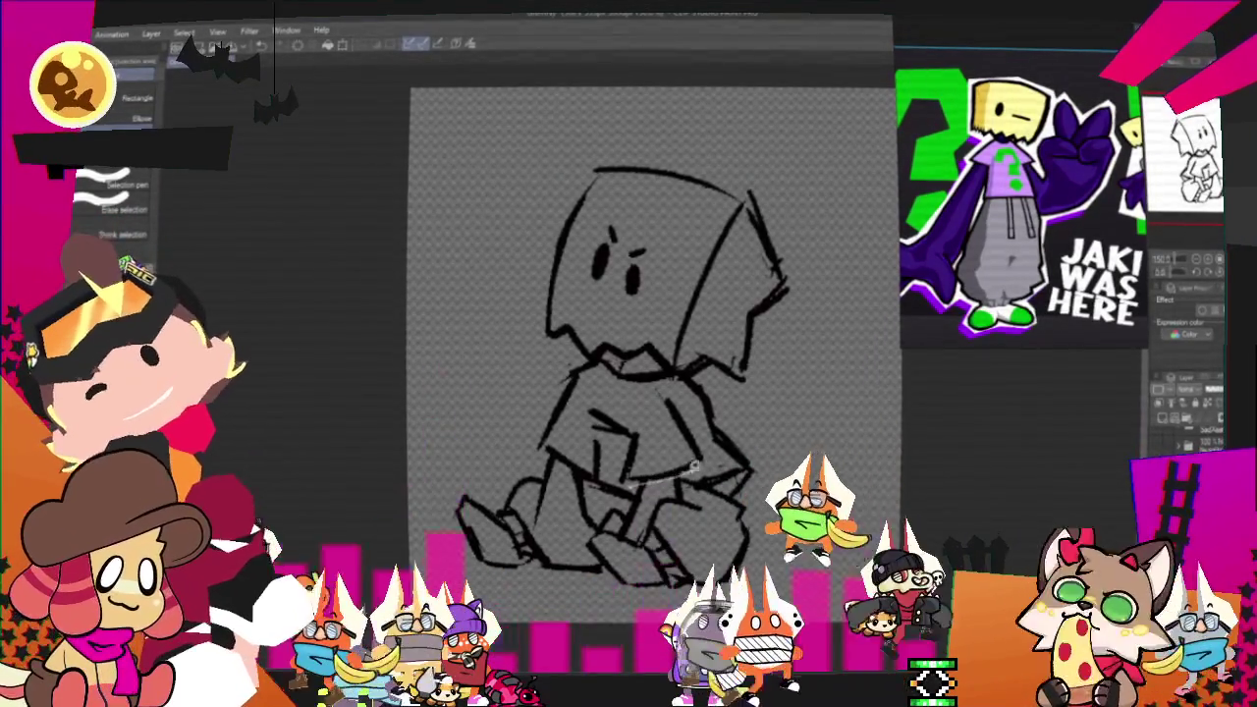
pyautogui.moveTo(699, 451); pyautogui.dragTo(766, 391)
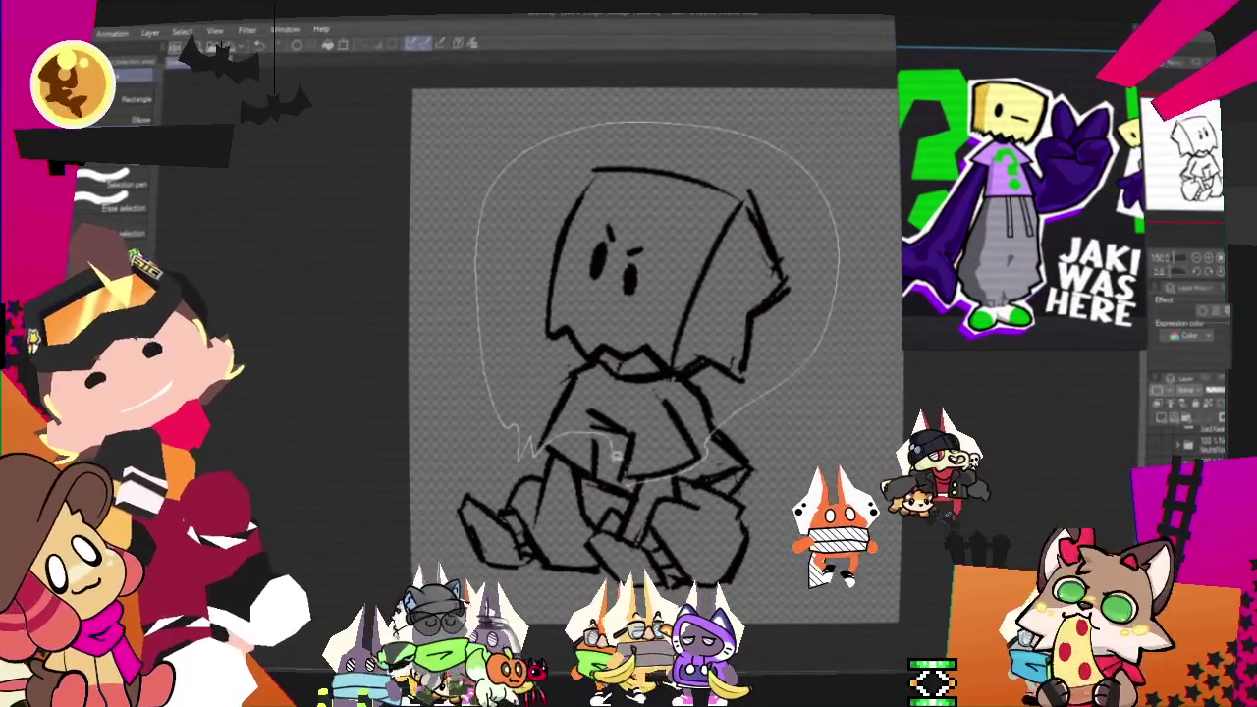
# Step: Slightly tilt the whole lassoed figure, then start transforming the legs and re-centre the view
pyautogui.moveTo(614, 452); pyautogui.dragTo(614, 453)
pyautogui.click(710, 518)
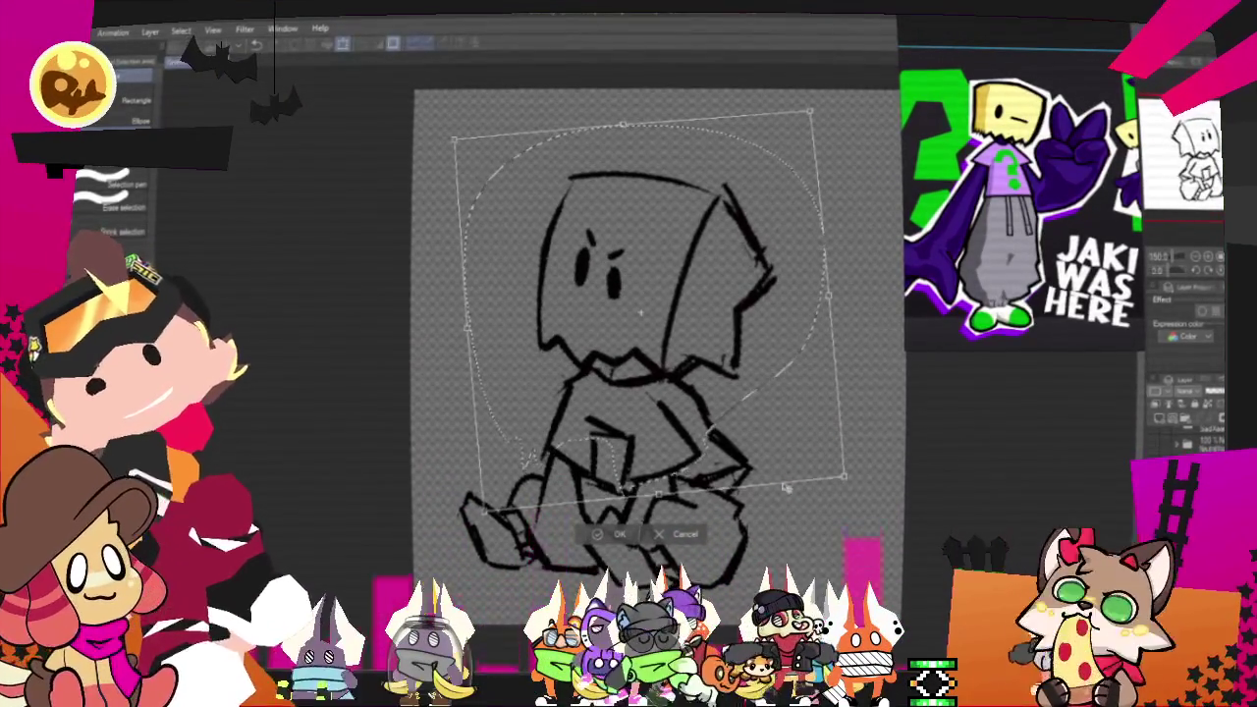
pyautogui.click(597, 535)
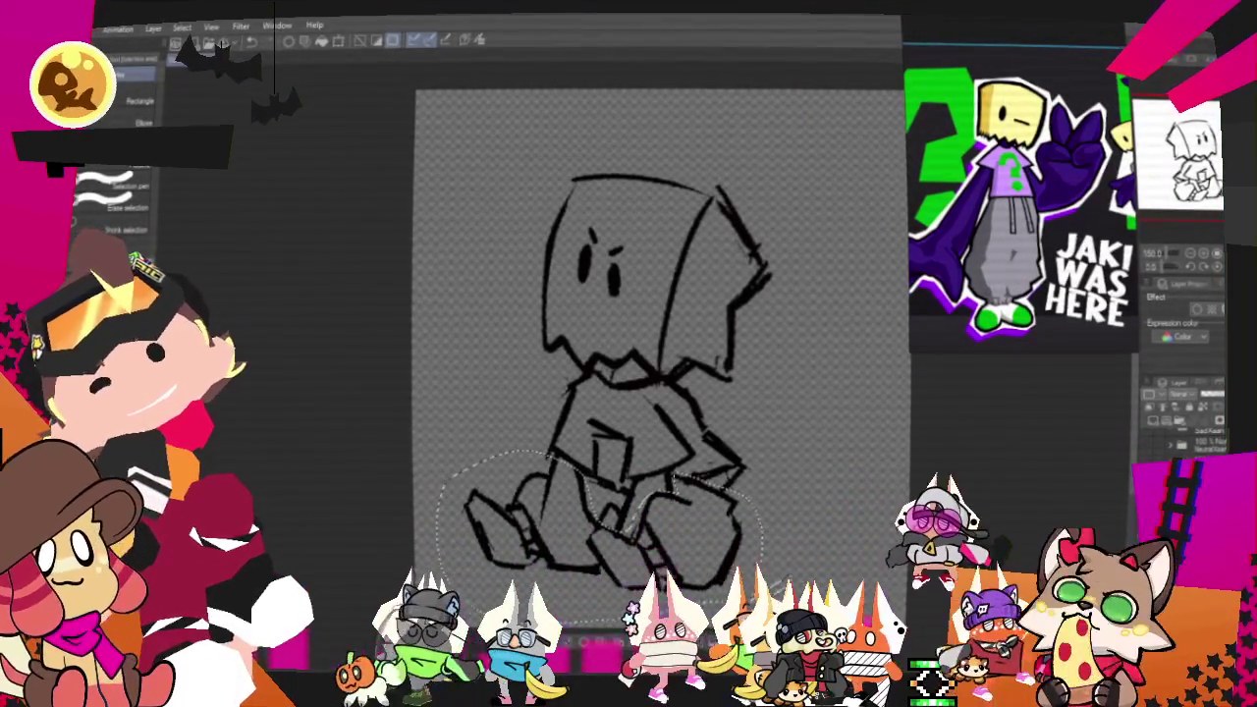
pyautogui.hotkey('ctrl', 't')
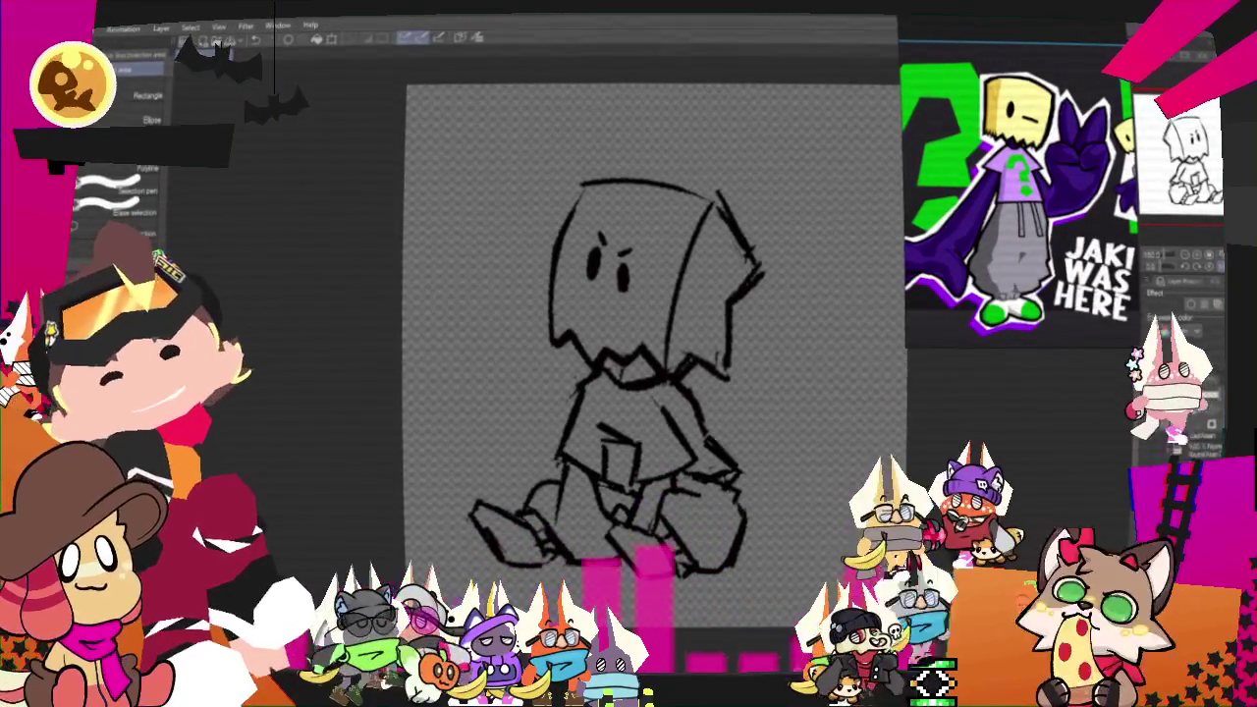
pyautogui.moveTo(648, 373); pyautogui.dragTo(666, 408)
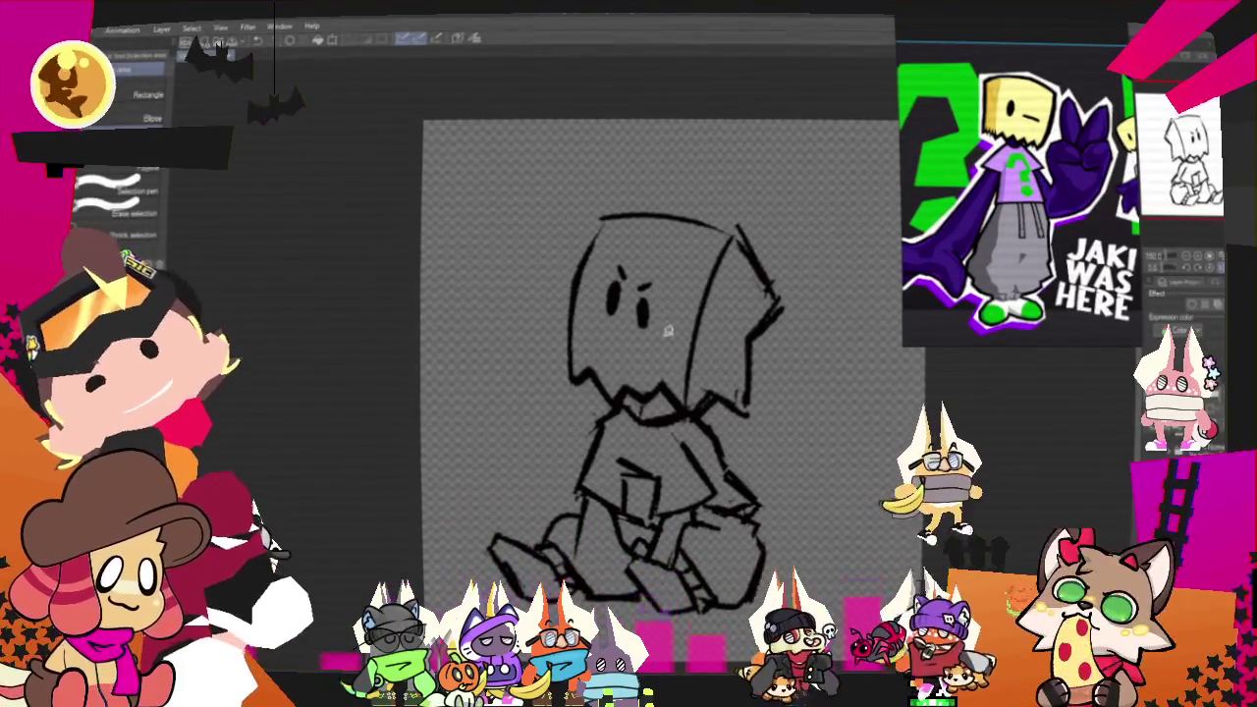
# Step: Adjust the lassoed face and sketch rough strokes over the head, face and feet
pyautogui.moveTo(638, 275); pyautogui.dragTo(633, 294)
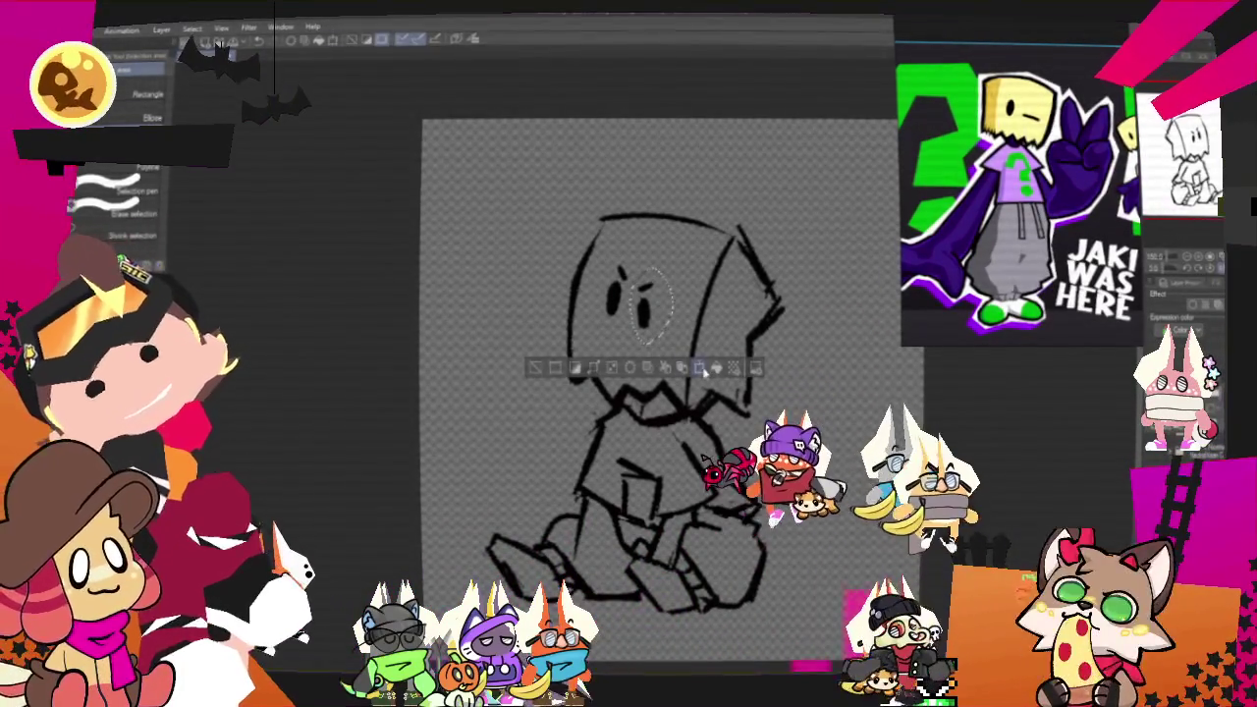
pyautogui.click(700, 369)
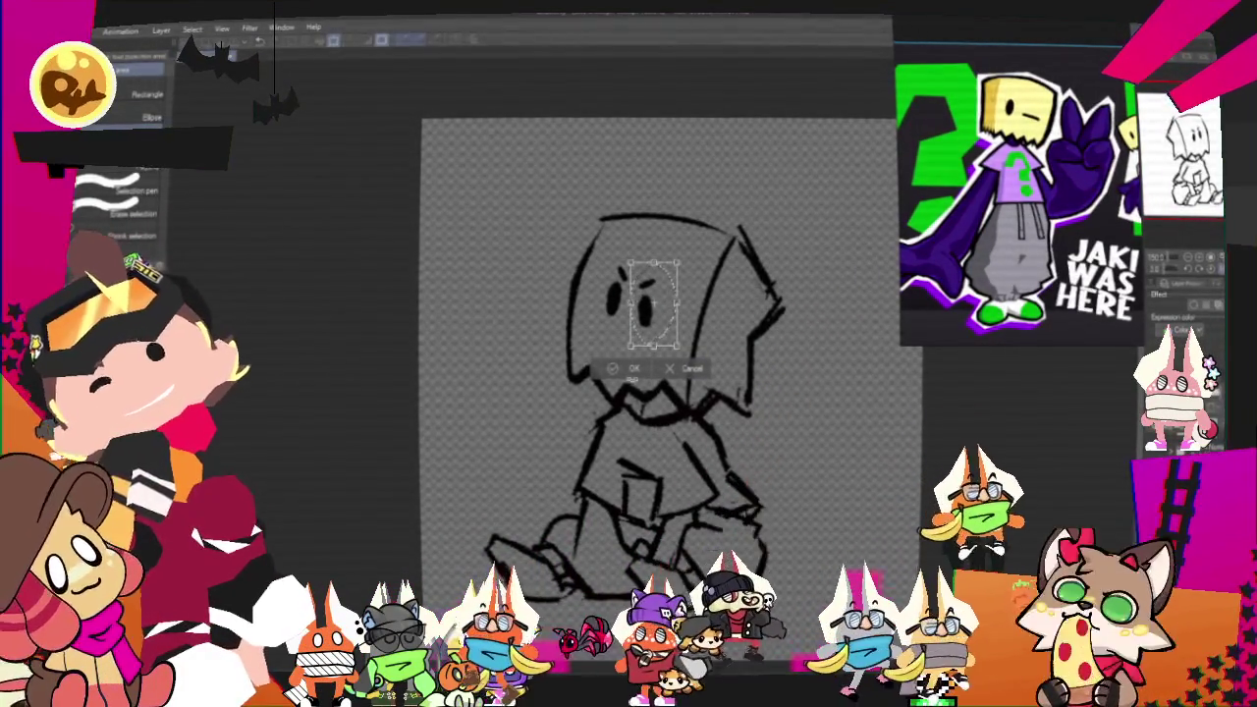
pyautogui.click(624, 370)
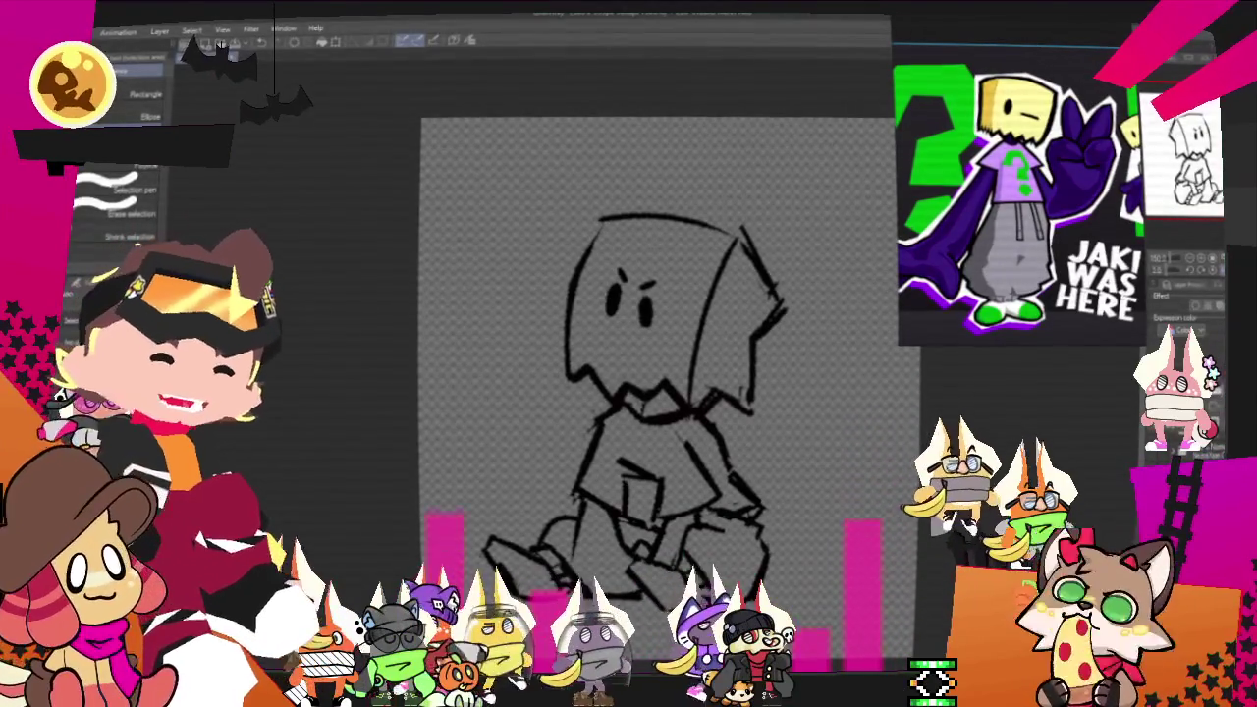
pyautogui.moveTo(648, 201); pyautogui.dragTo(785, 324)
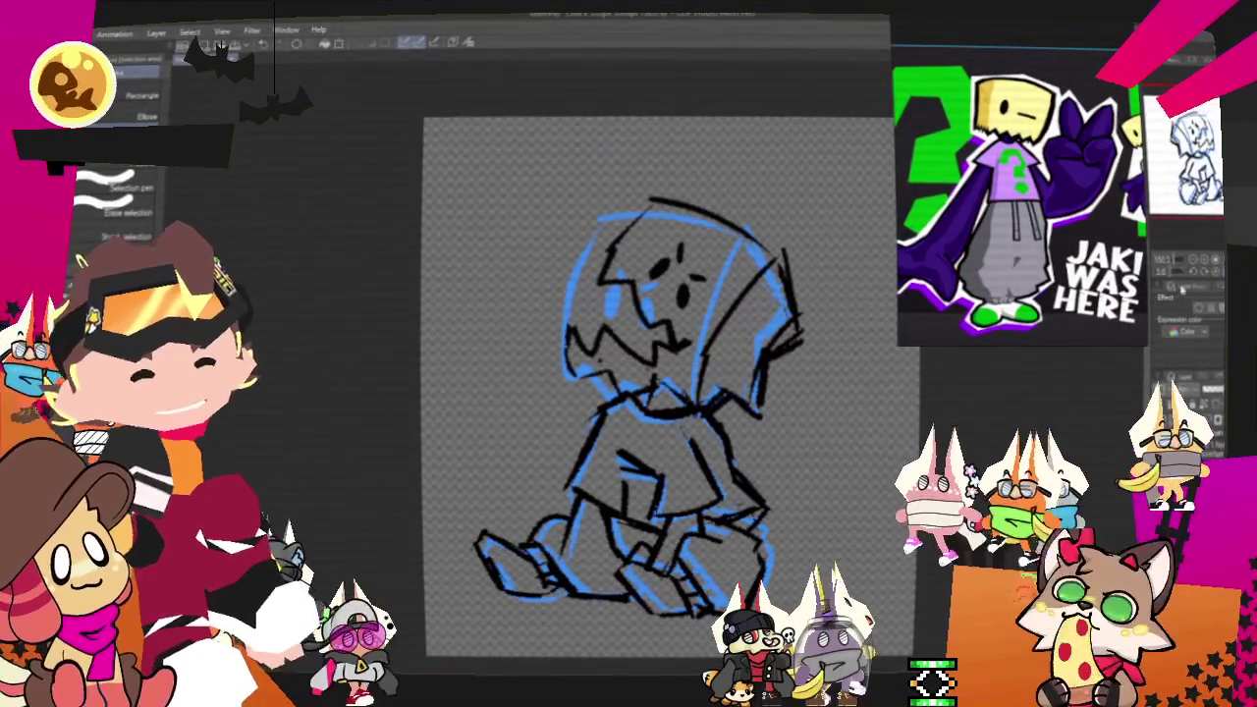
pyautogui.scroll(2, 658, 393)
pyautogui.scroll(-3, 658, 393)
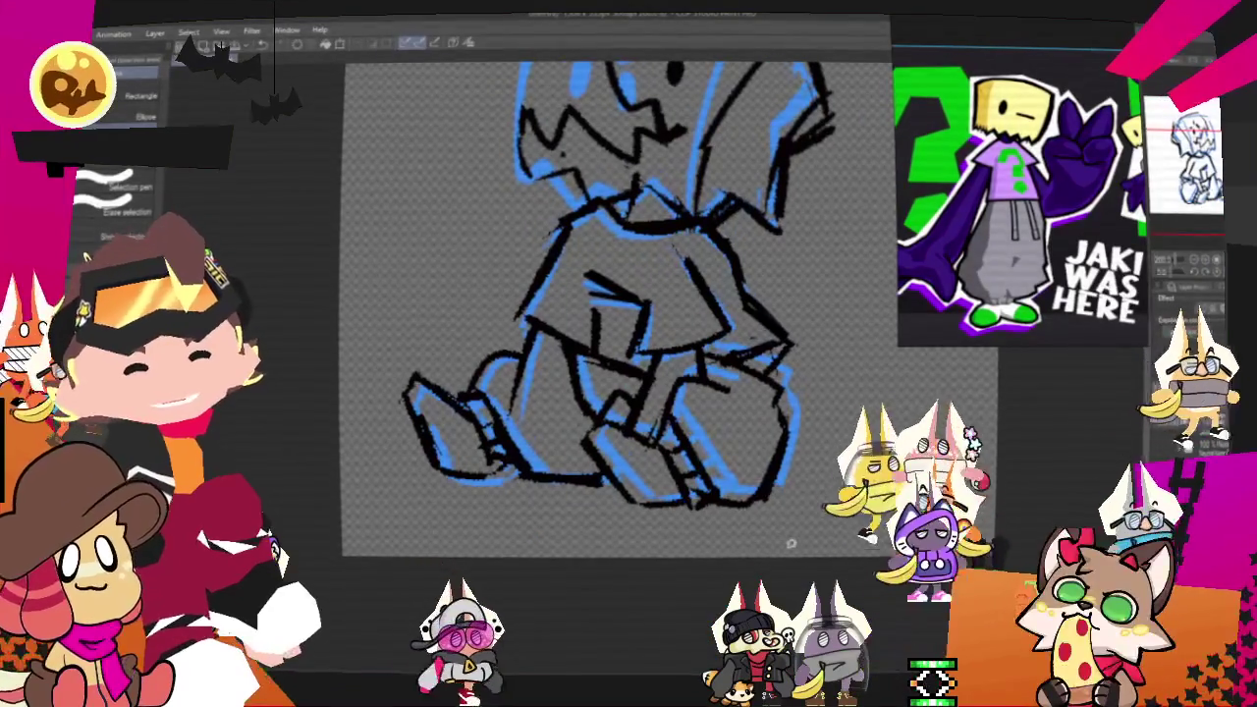
# Step: Lasso the legs, then move, tilt and reshape them slightly and commit
pyautogui.moveTo(795, 535); pyautogui.dragTo(732, 292)
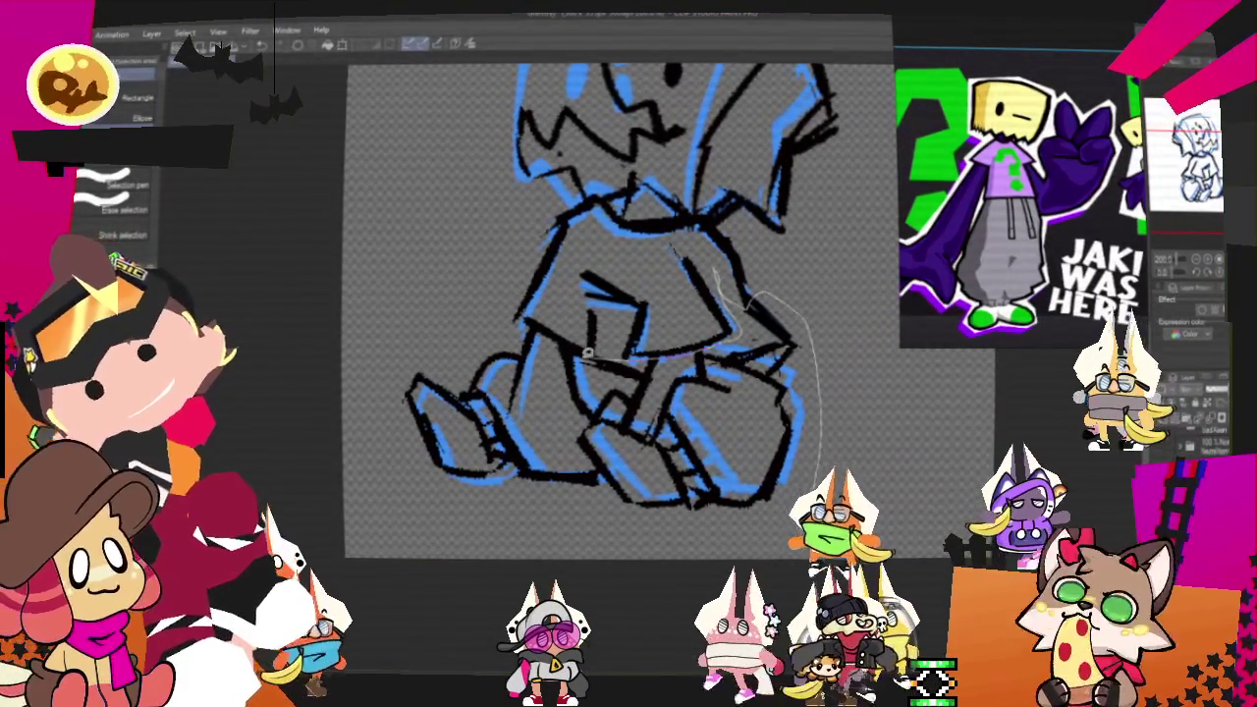
pyautogui.moveTo(843, 543); pyautogui.dragTo(830, 540)
pyautogui.hotkey('ctrl', 't')
pyautogui.moveTo(688, 471); pyautogui.dragTo(868, 530)
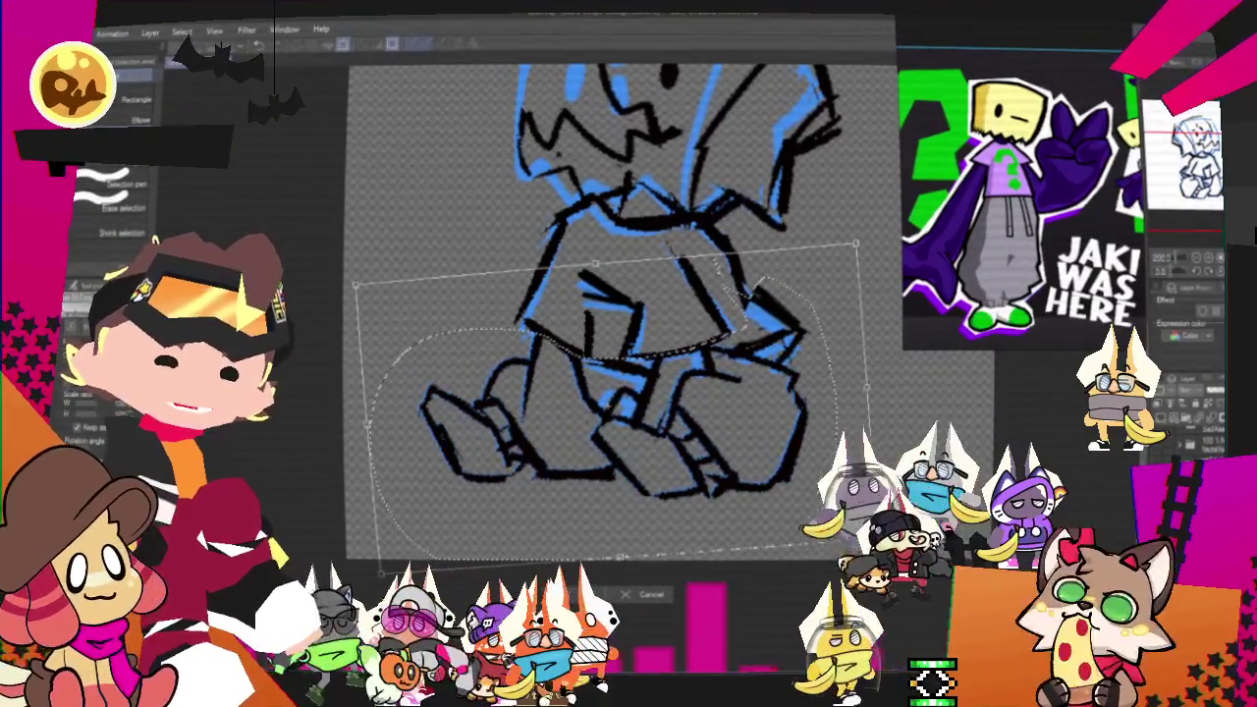
pyautogui.moveTo(868, 530); pyautogui.dragTo(813, 490)
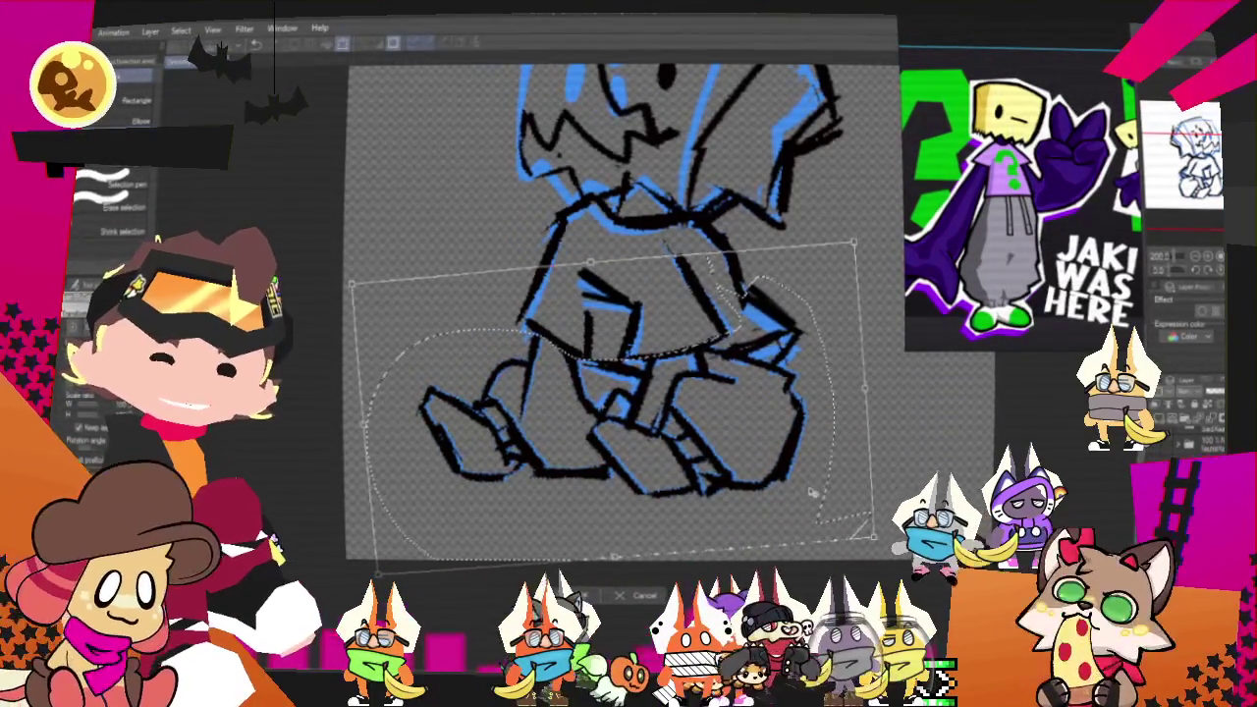
pyautogui.press('Return')
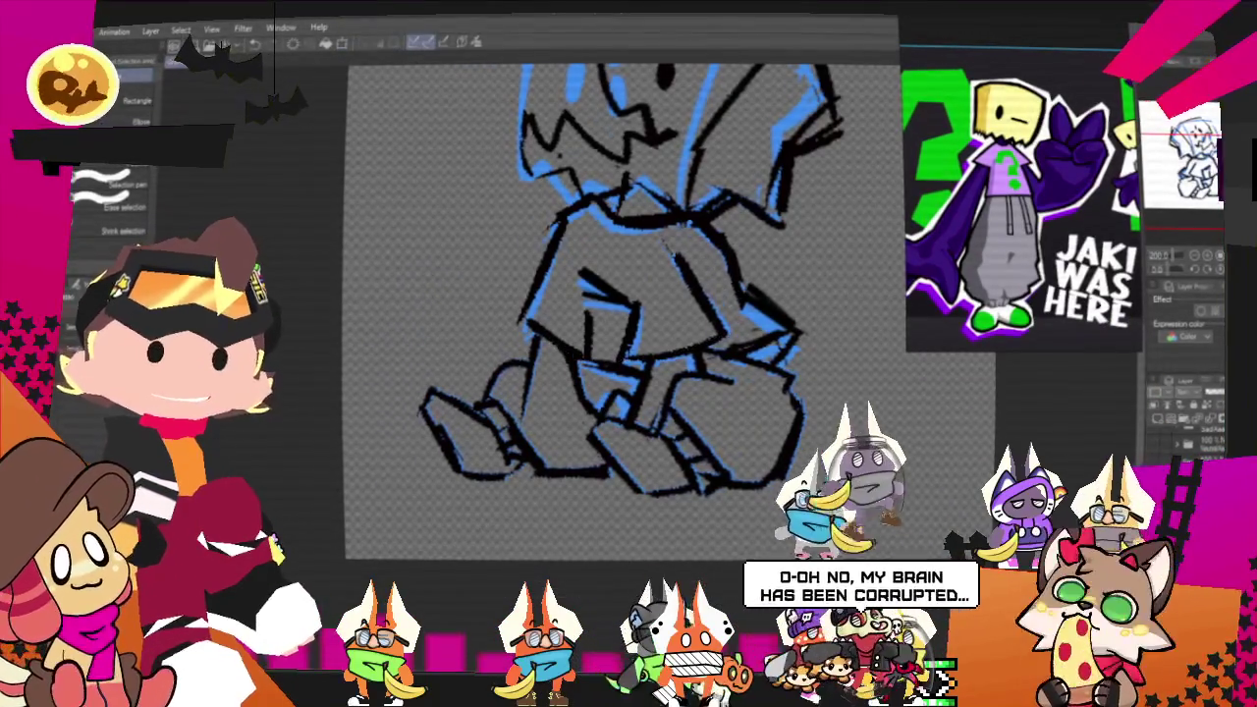
pyautogui.scroll(2, 863, 229)
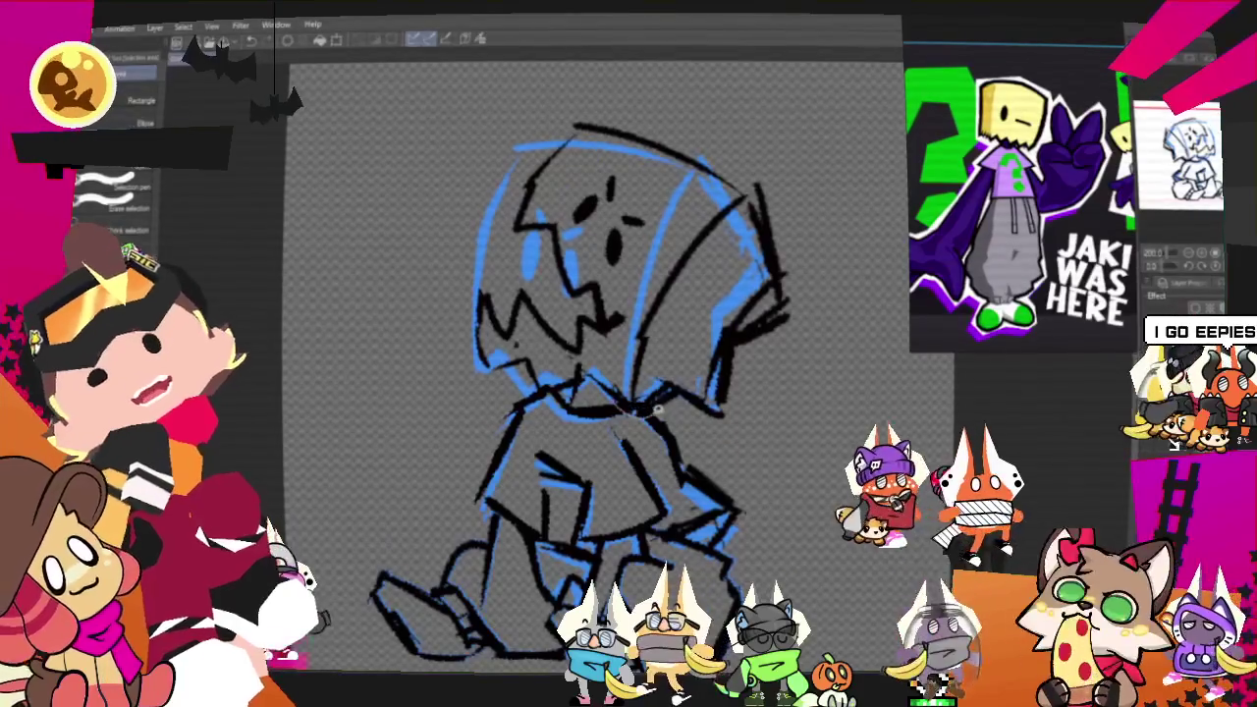
# Step: Rotate the lassoed head slightly counter-clockwise on the body and commit the rotation
pyautogui.moveTo(863, 228); pyautogui.dragTo(545, 389)
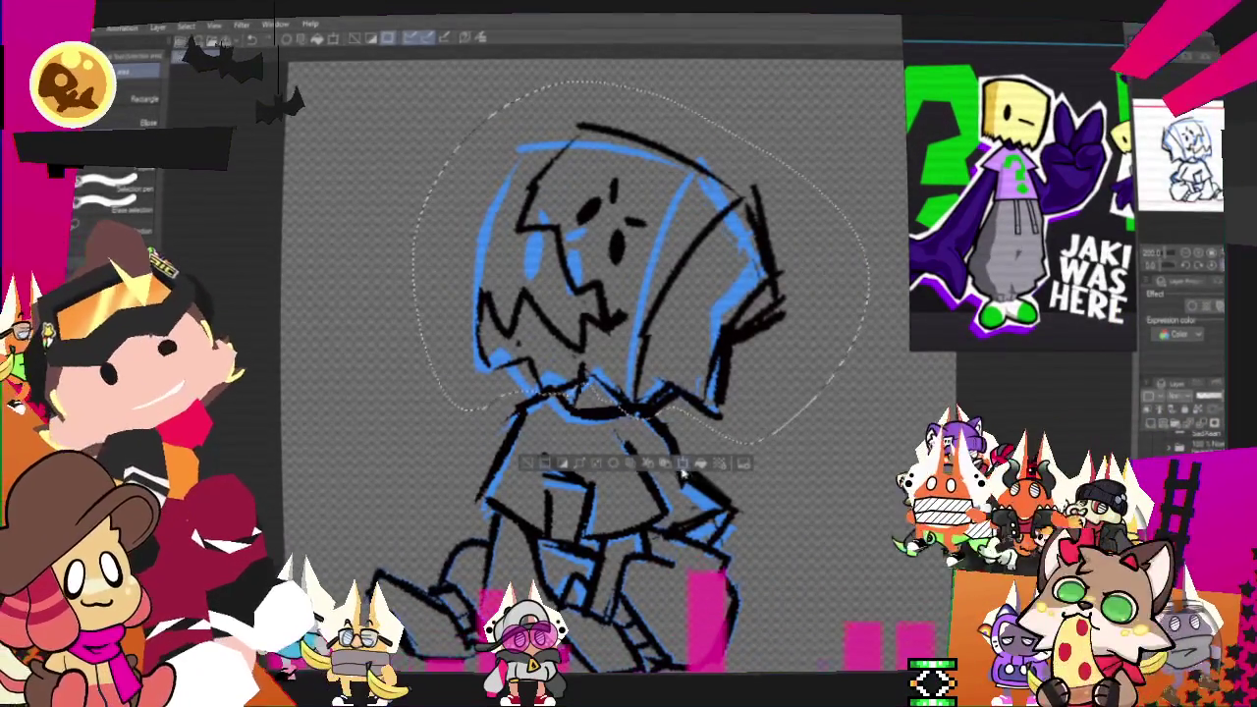
pyautogui.click(681, 473)
pyautogui.moveTo(854, 432); pyautogui.dragTo(823, 371)
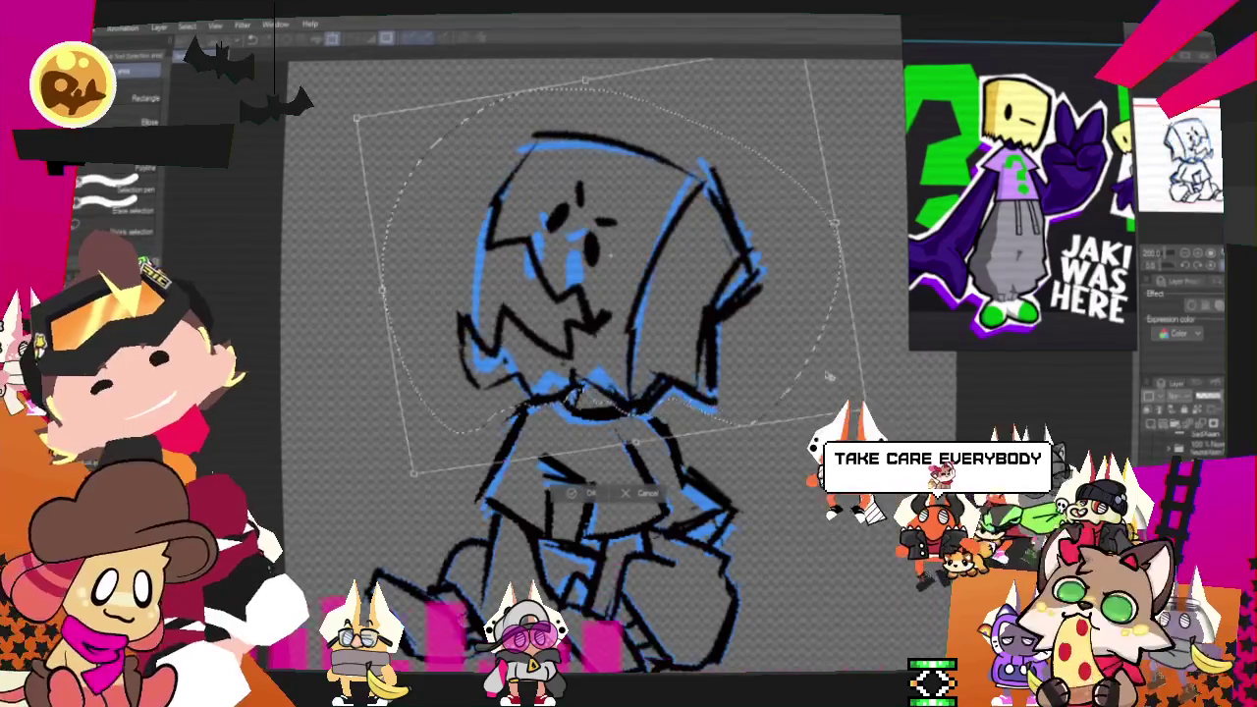
pyautogui.moveTo(823, 371)
pyautogui.mouseDown()
pyautogui.moveTo(896, 371)
pyautogui.moveTo(869, 418)
pyautogui.moveTo(775, 417)
pyautogui.mouseUp()
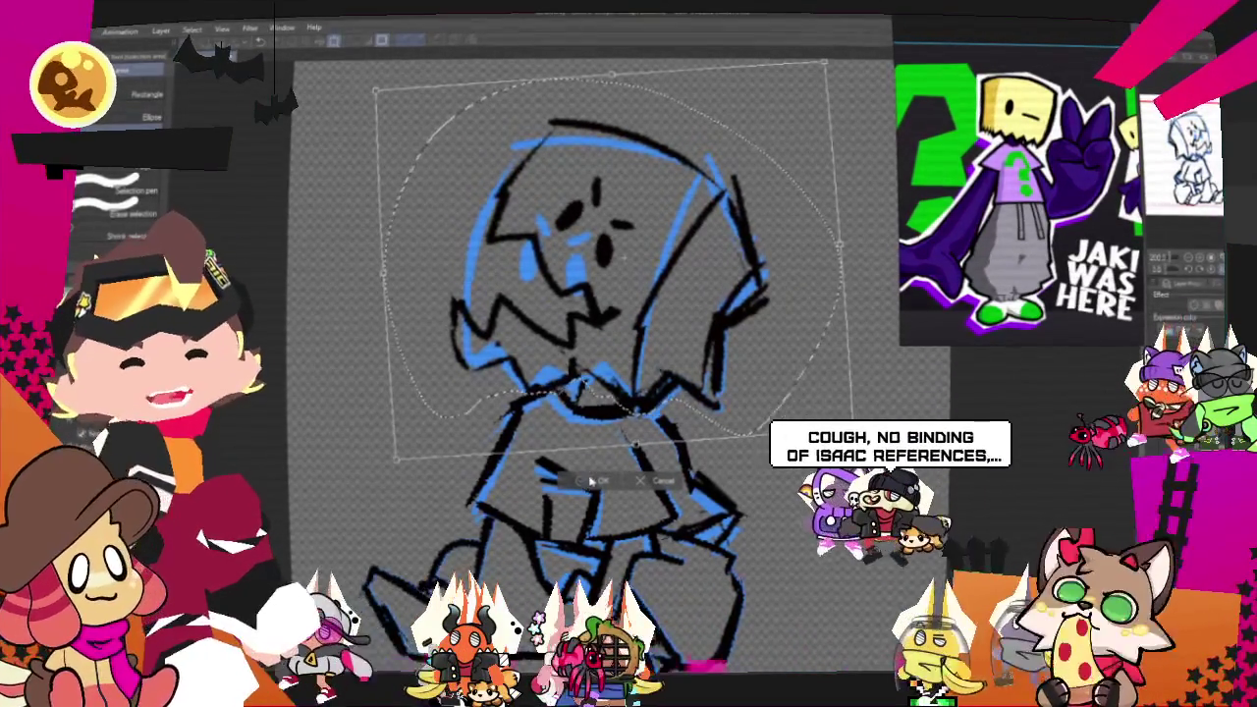
pyautogui.press('Return')
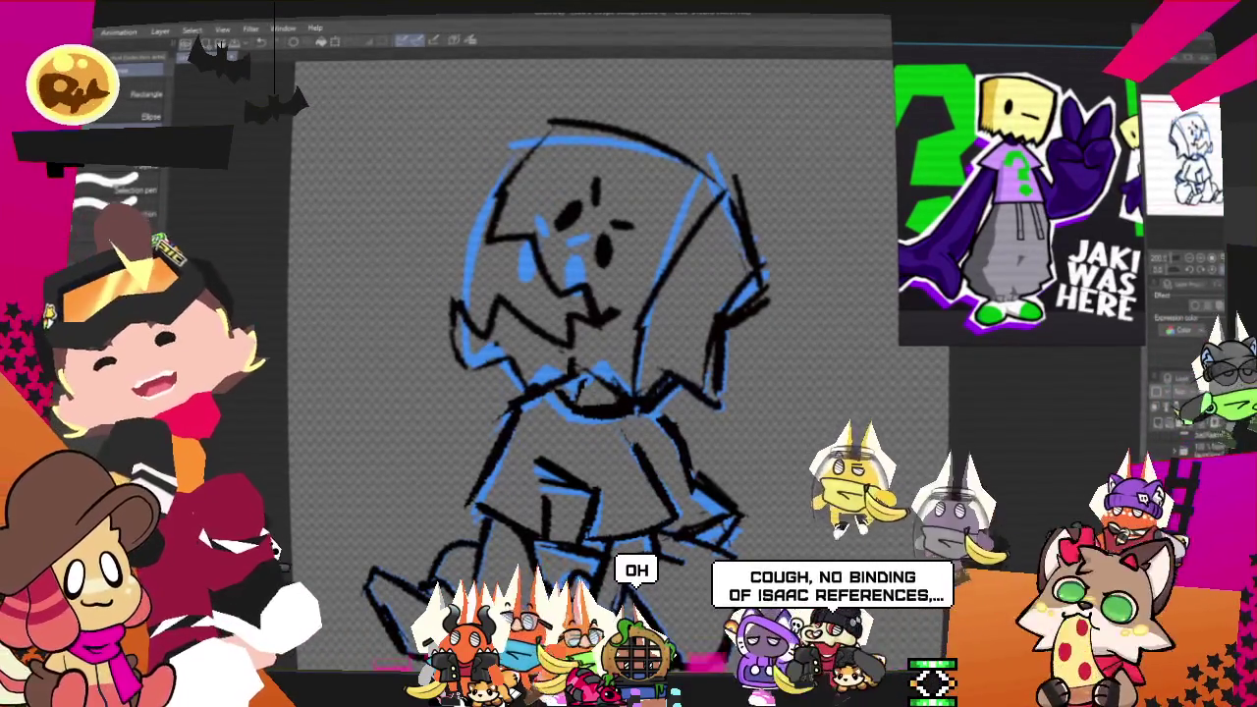
pyautogui.press('p')
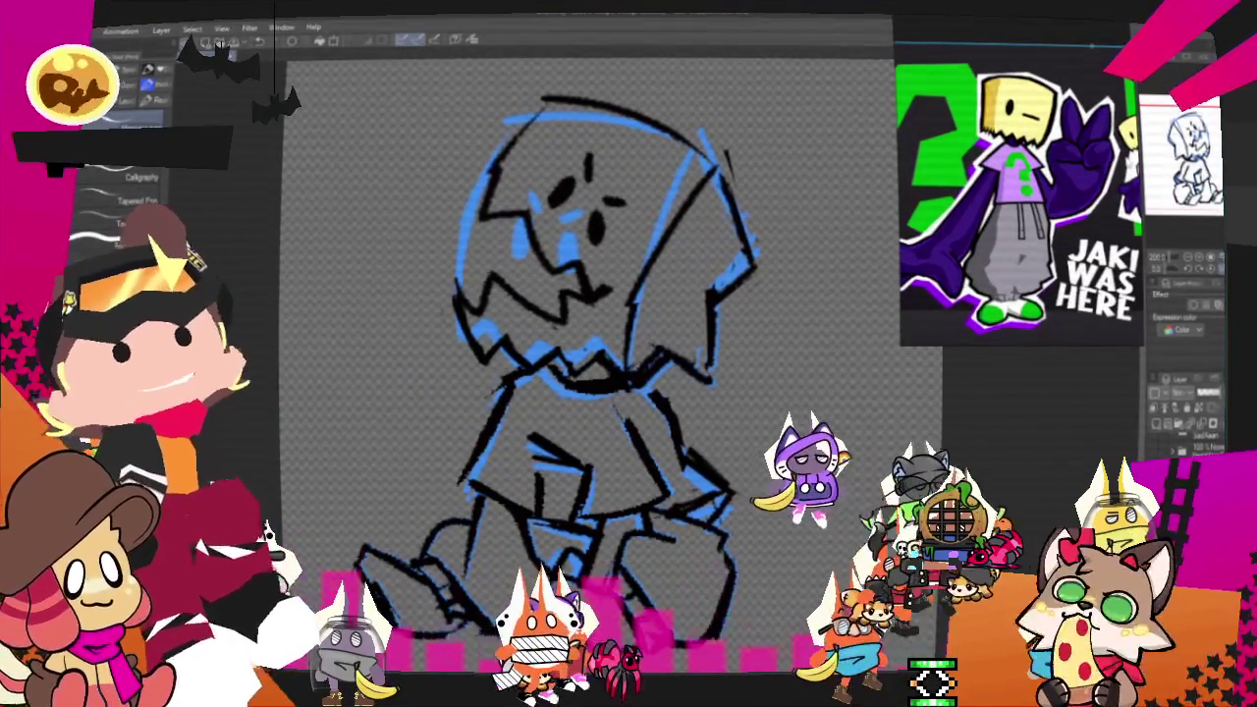
# Step: Lasso the head and rotate it slightly clockwise
pyautogui.press('m')
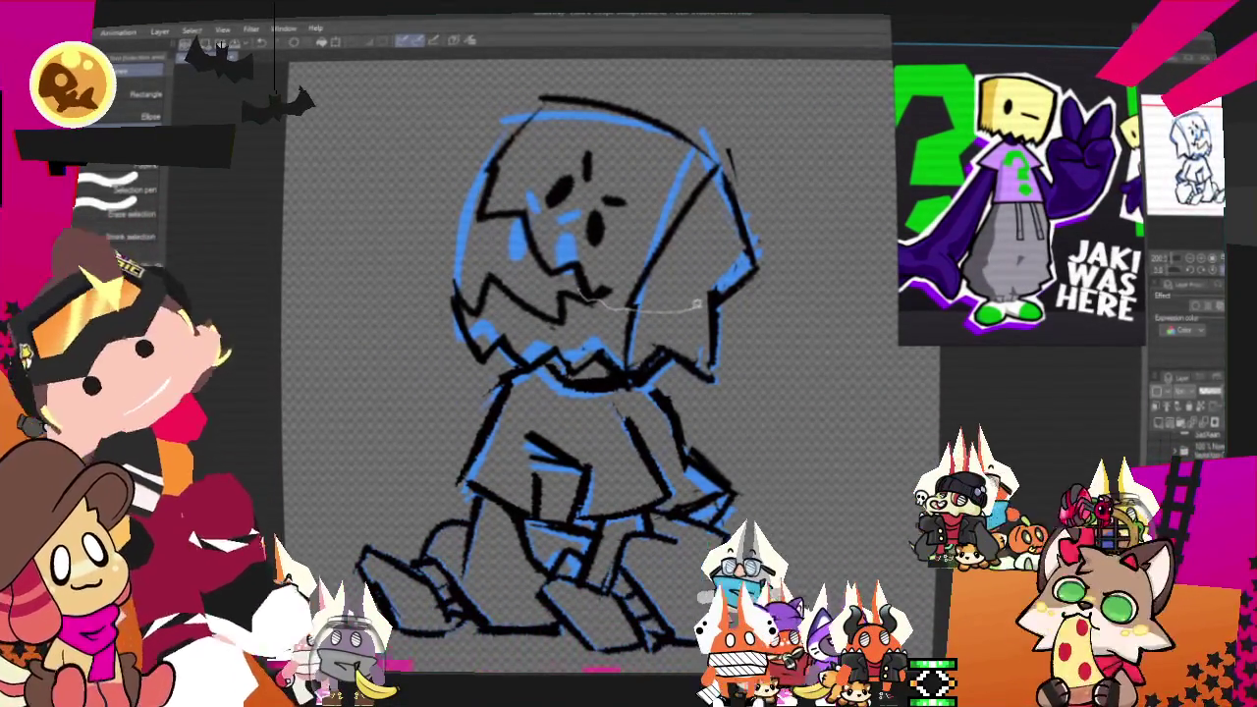
pyautogui.moveTo(510, 65); pyautogui.dragTo(625, 315)
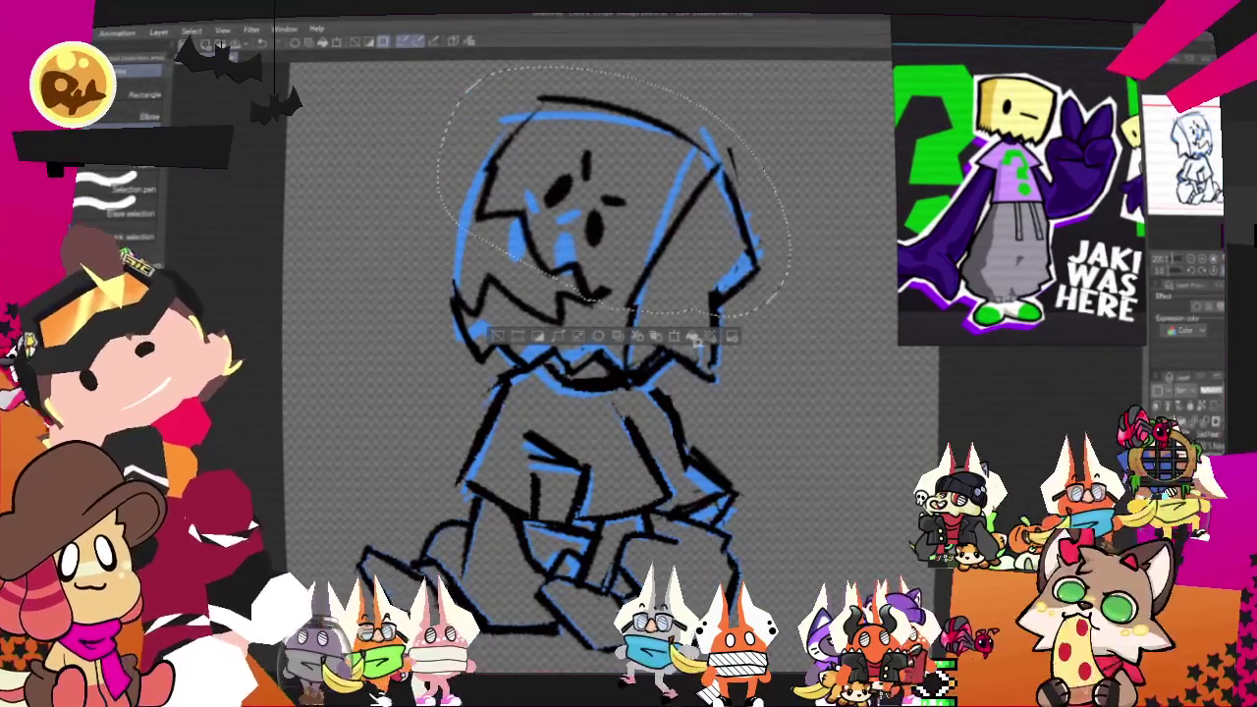
pyautogui.click(692, 337)
pyautogui.moveTo(776, 294); pyautogui.dragTo(756, 326)
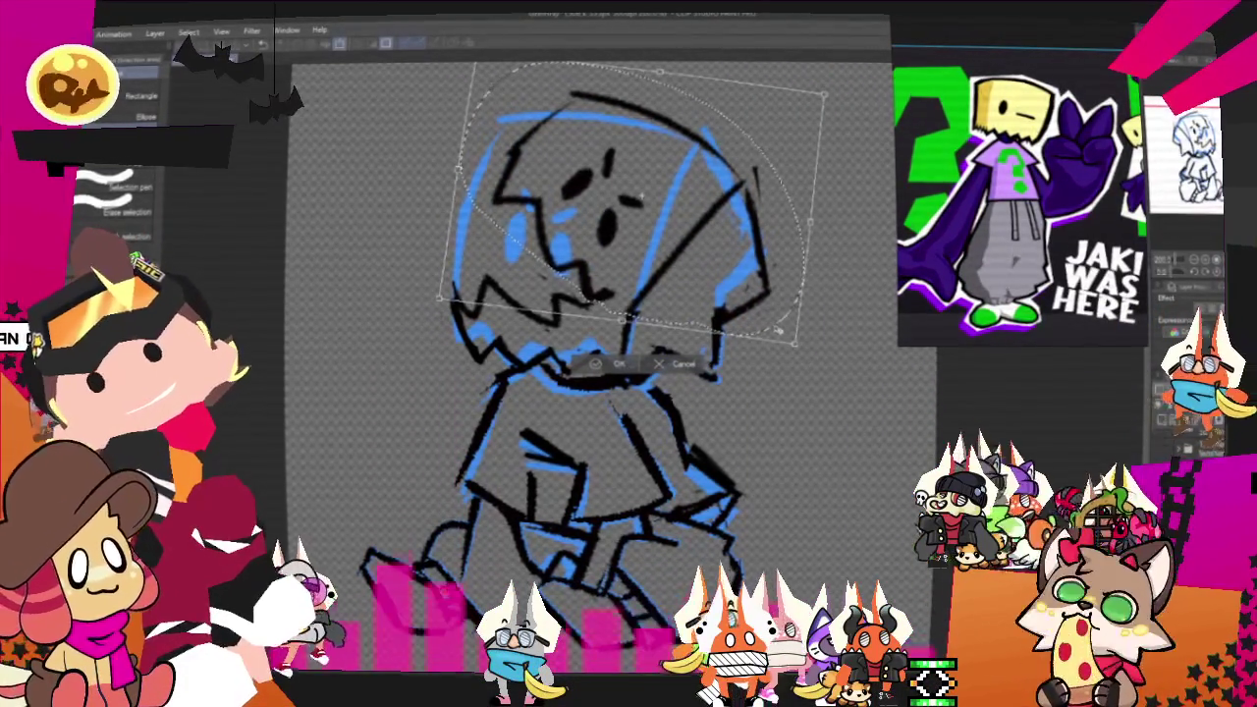
pyautogui.click(592, 365)
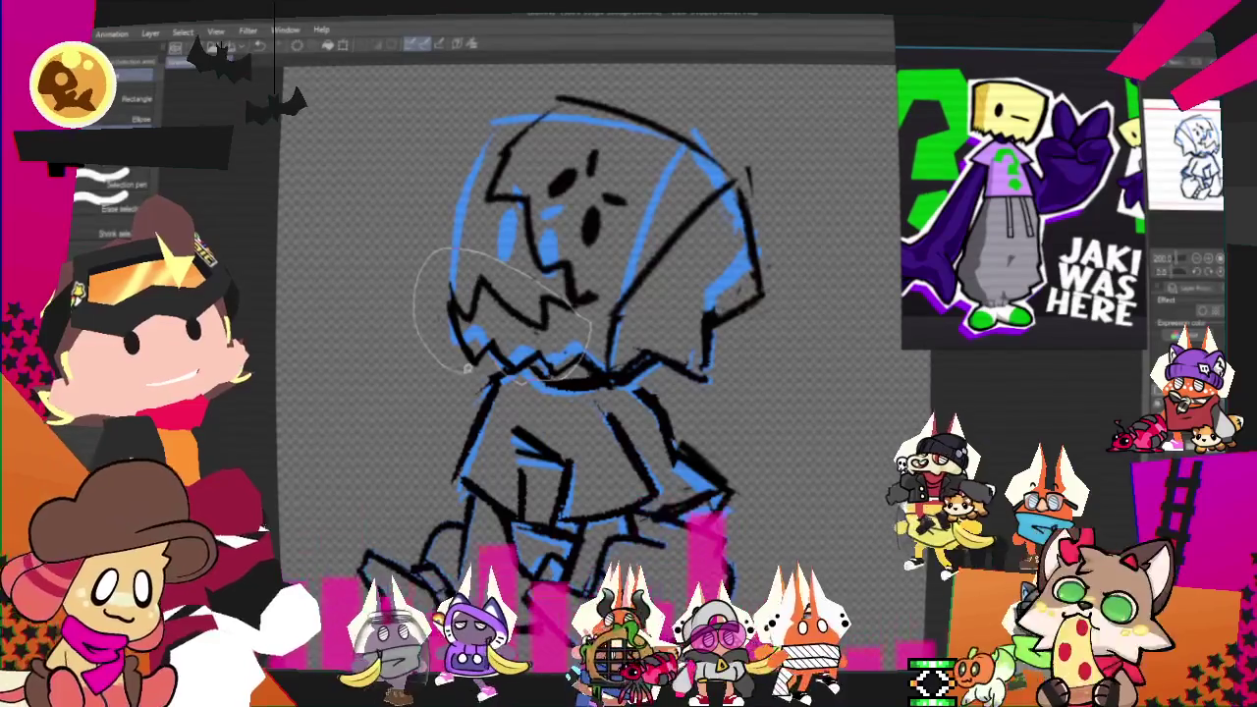
# Step: Free Transform the lassoed jaw lines to sit better over the blue sketch
pyautogui.moveTo(430, 252); pyautogui.dragTo(422, 270)
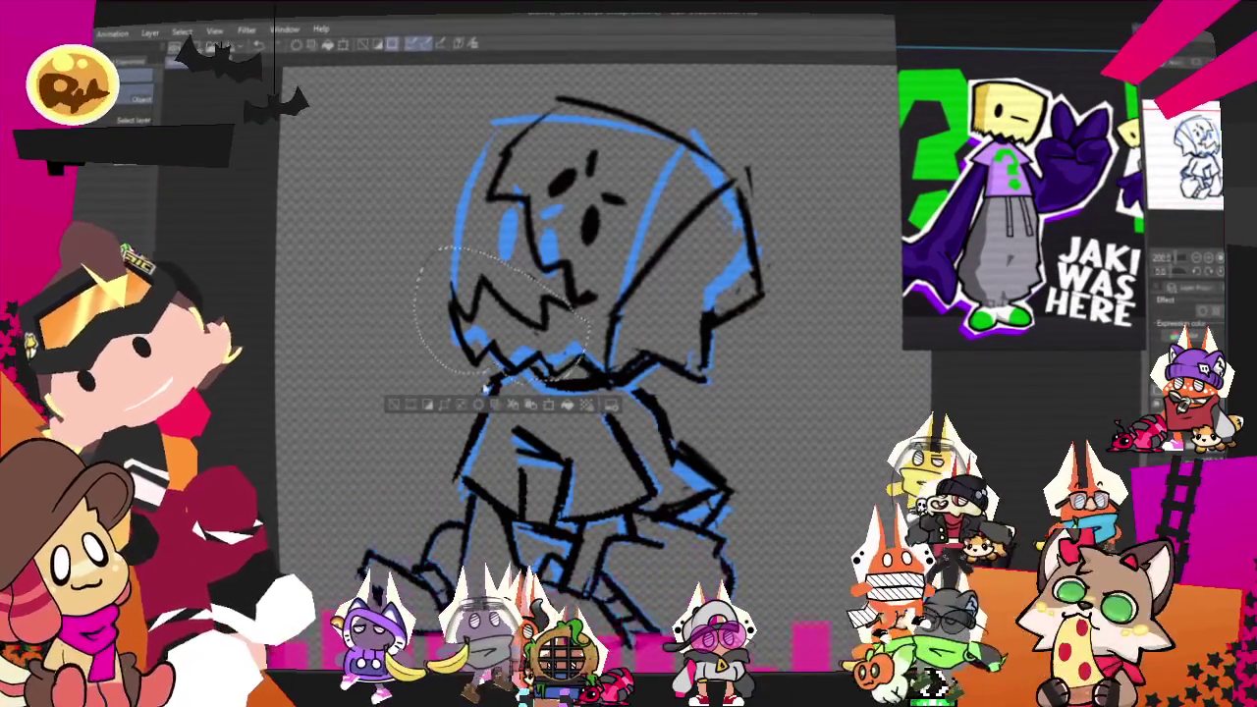
pyautogui.rightClick(543, 343)
pyautogui.click(629, 503)
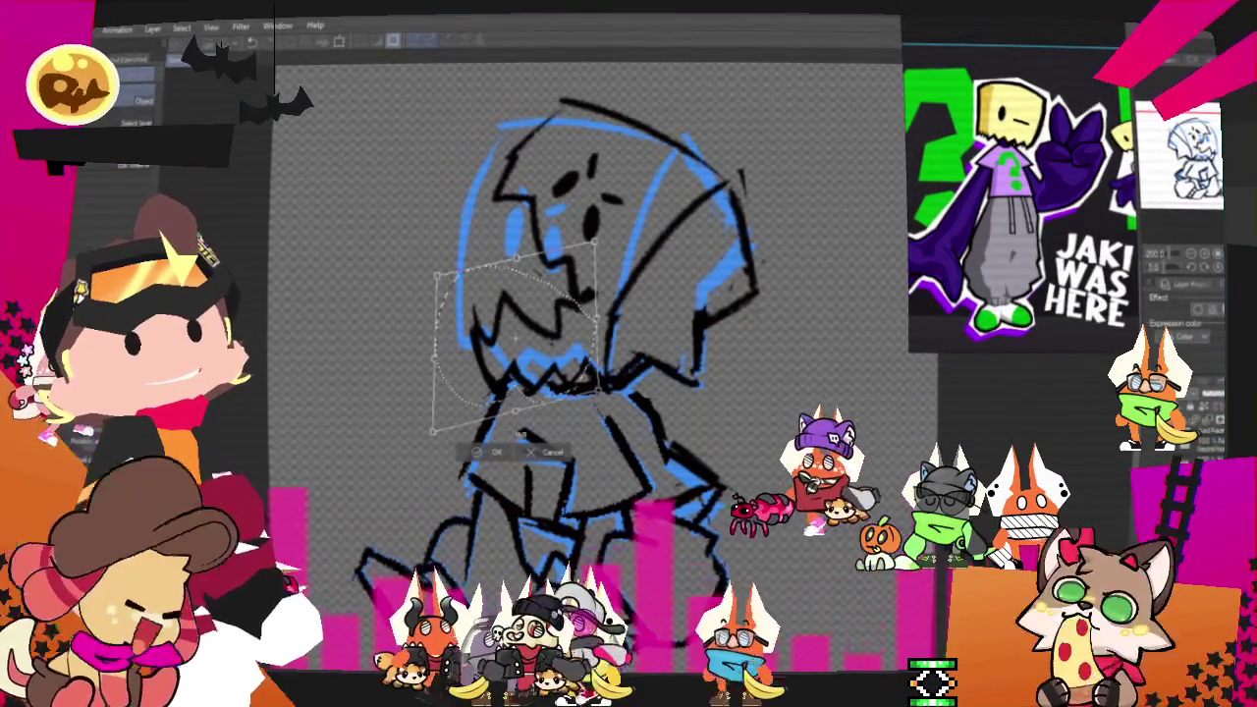
pyautogui.press('Return')
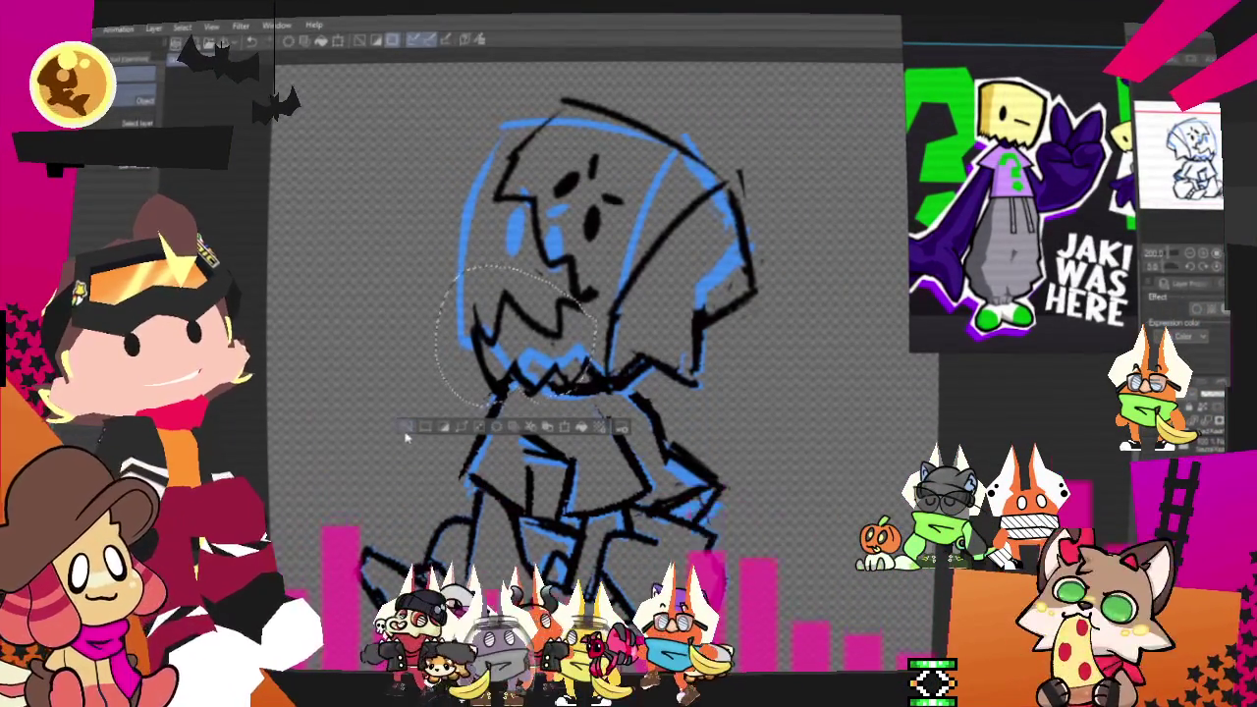
pyautogui.hotkey('ctrl', 'd')
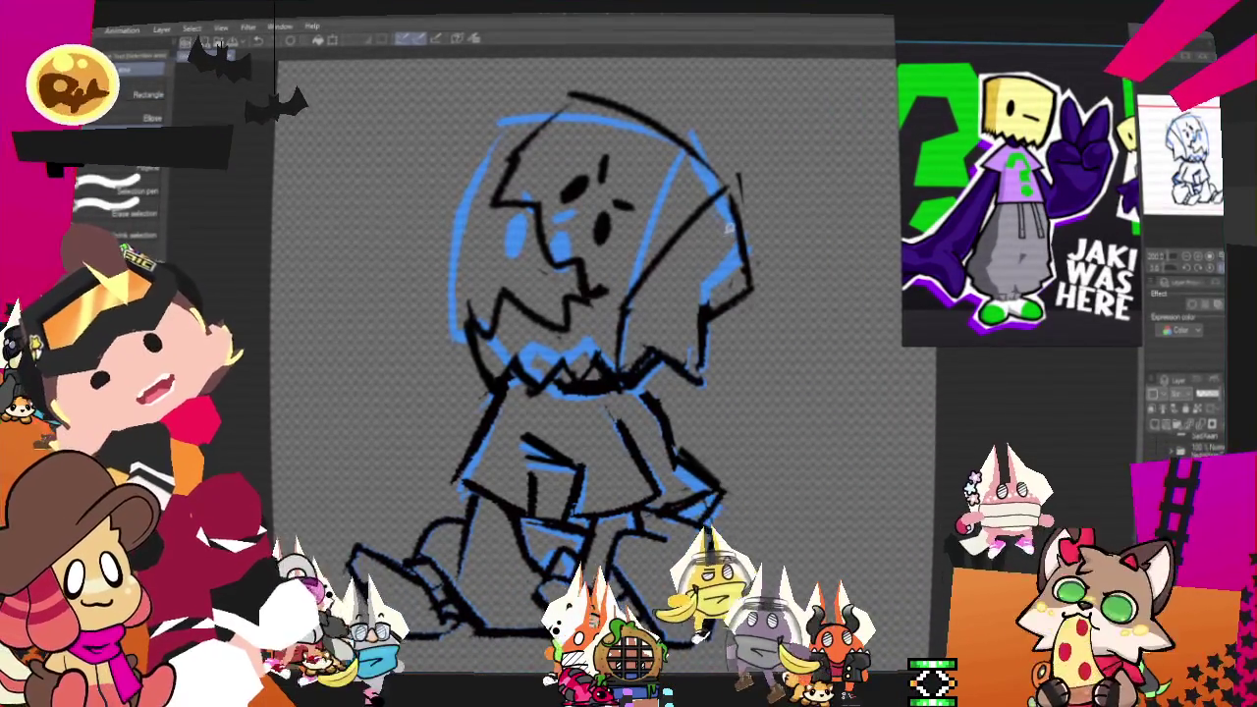
# Step: Select the top of the head lineart and rotate it slightly counter-clockwise
pyautogui.moveTo(514, 144); pyautogui.dragTo(753, 110)
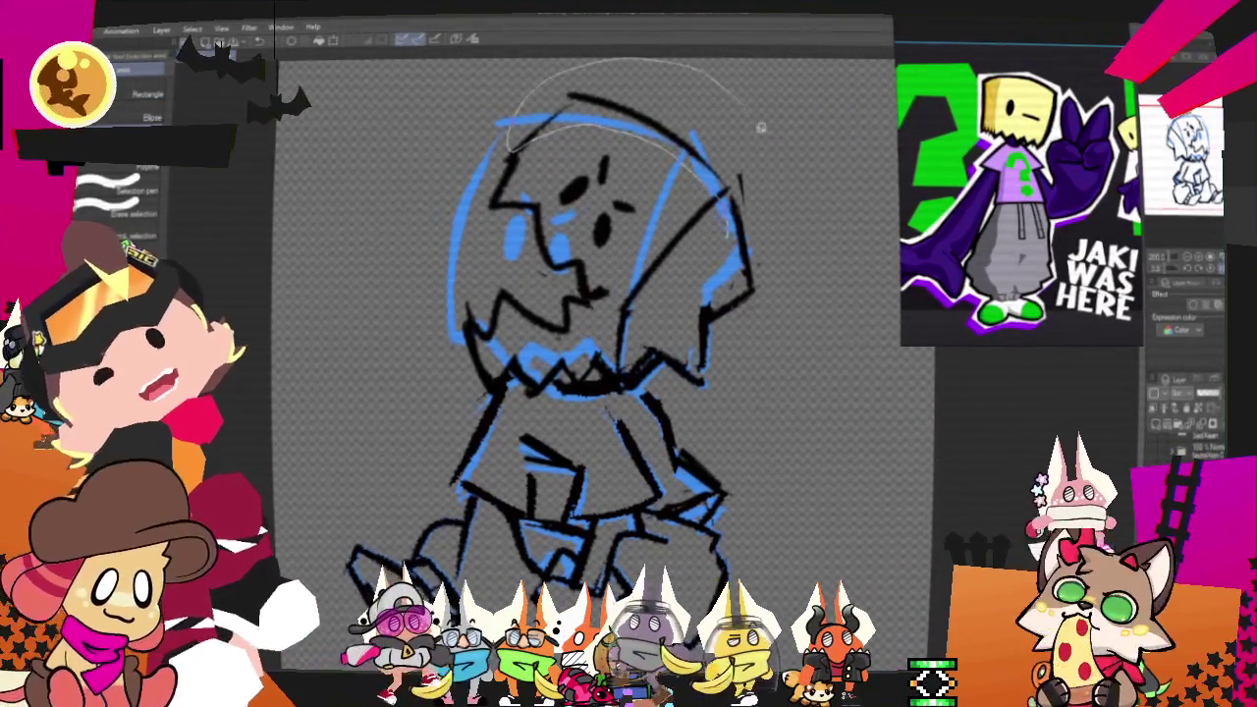
pyautogui.moveTo(728, 224); pyautogui.dragTo(723, 234)
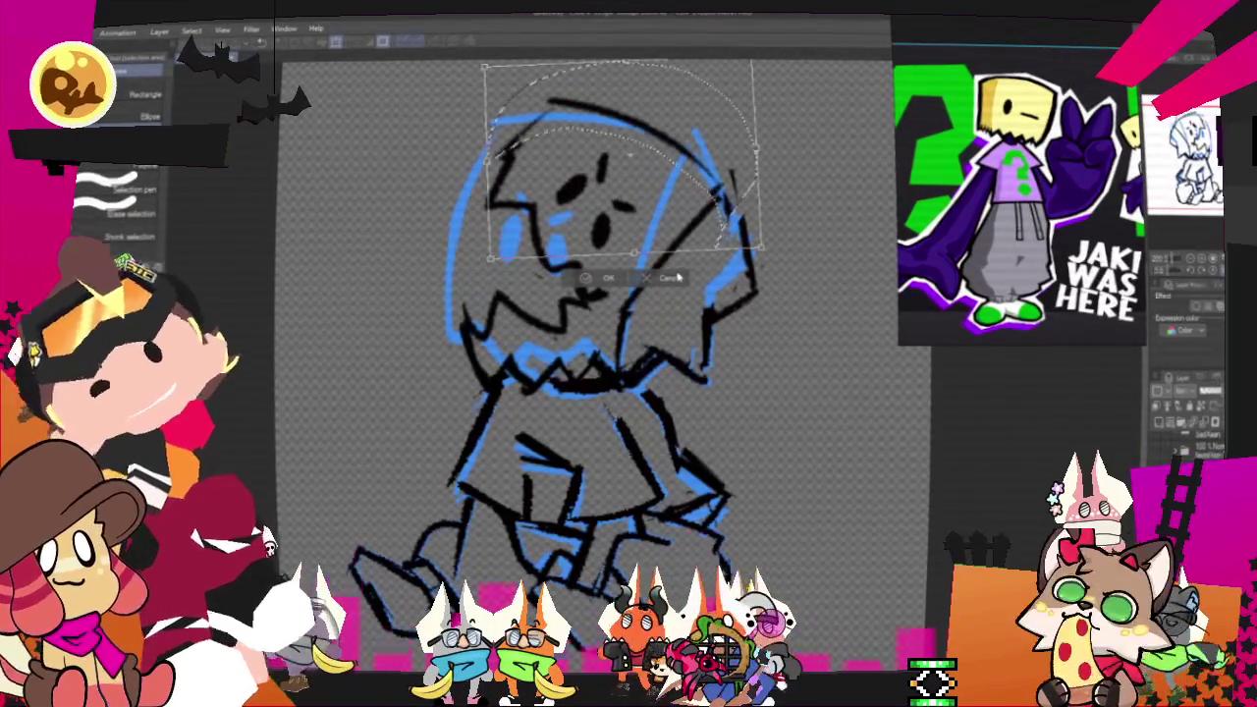
pyautogui.click(603, 279)
pyautogui.hotkey('ctrl', 'd')
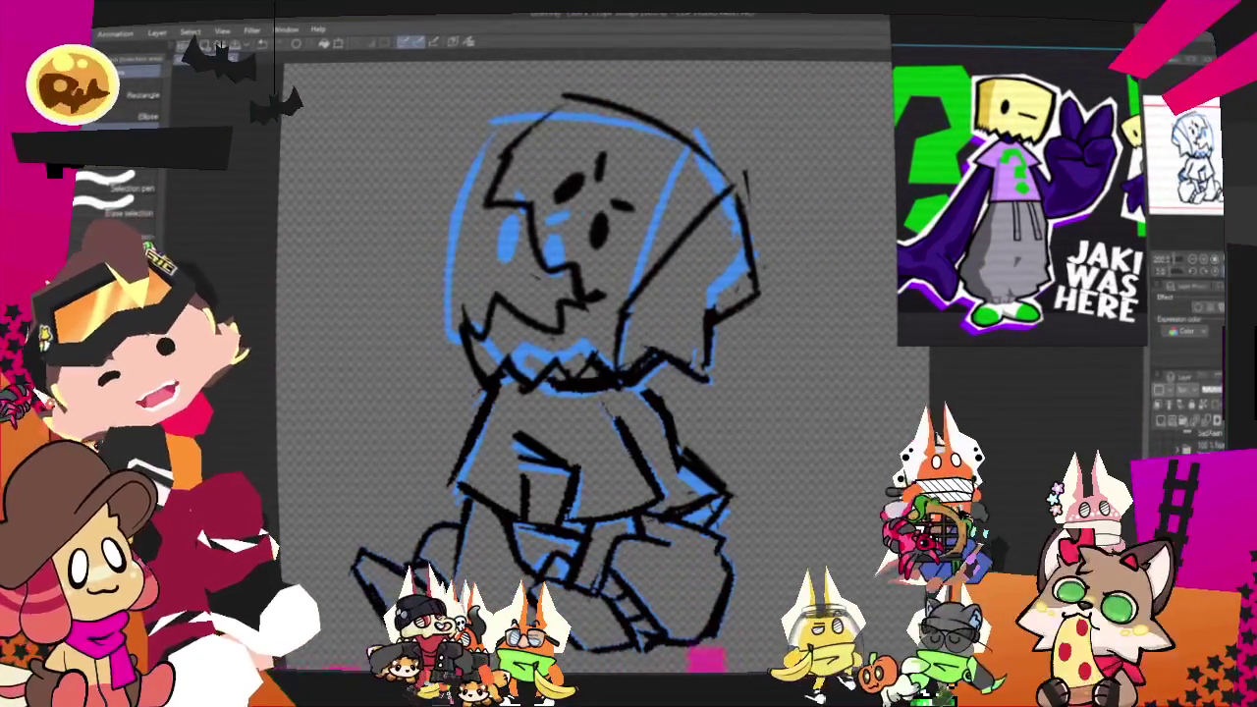
pyautogui.press('p')
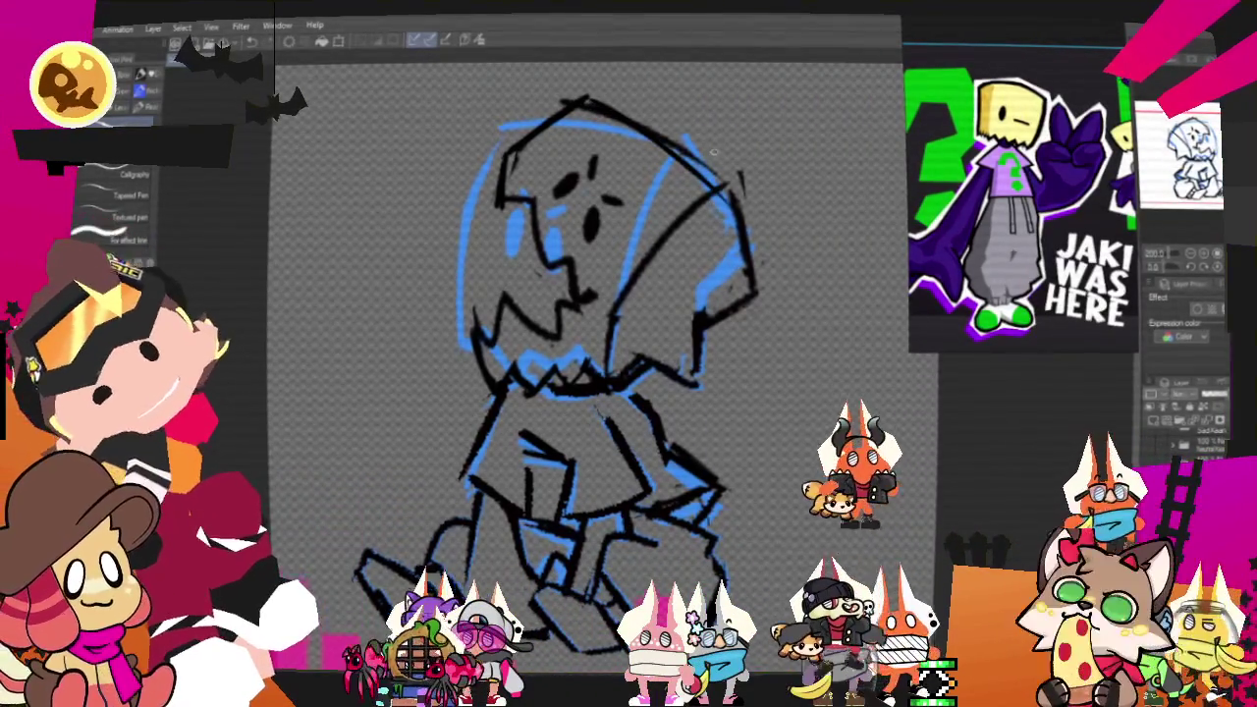
# Step: Ink a curve along the hood's right edge, then lasso-select the rough leg lines
pyautogui.moveTo(727, 192); pyautogui.dragTo(739, 260)
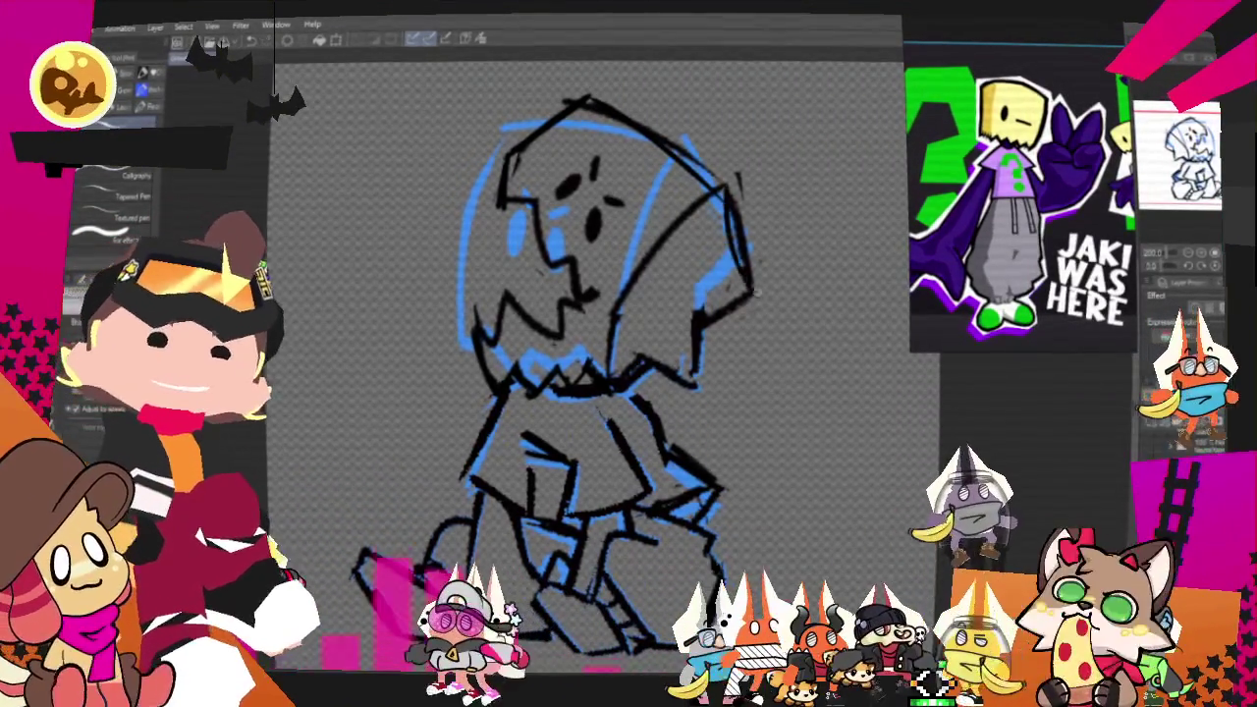
pyautogui.moveTo(589, 373)
pyautogui.mouseDown()
pyautogui.moveTo(636, 362)
pyautogui.moveTo(520, 383)
pyautogui.moveTo(523, 363)
pyautogui.mouseUp()
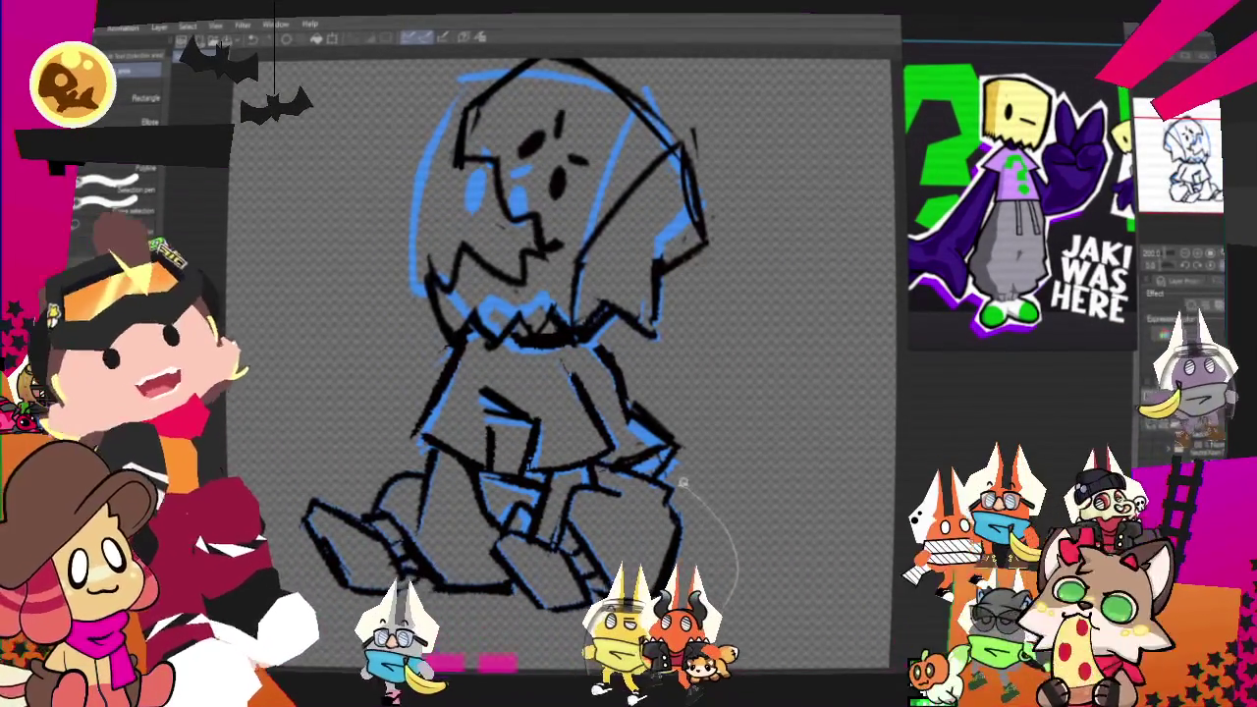
pyautogui.moveTo(646, 471); pyautogui.dragTo(602, 468)
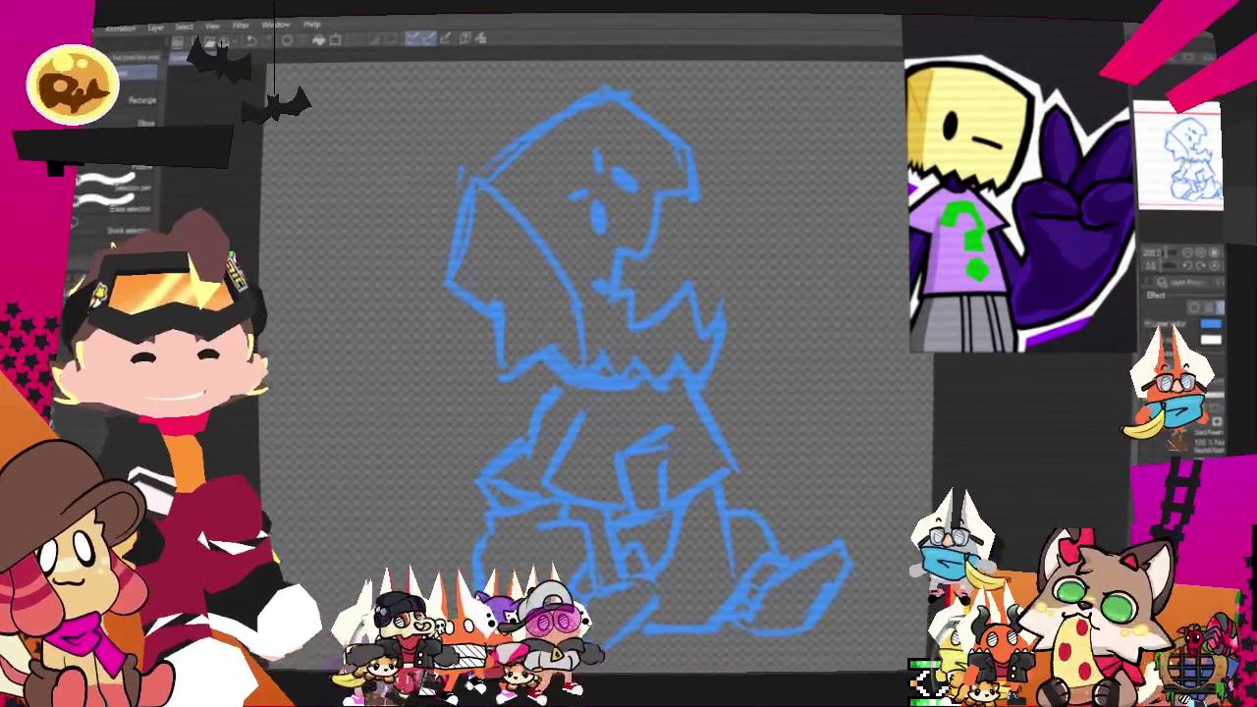
# Step: Switch from Pencil to the Pen tool, undo a test stroke, and zoom in on the legs
pyautogui.press('p')
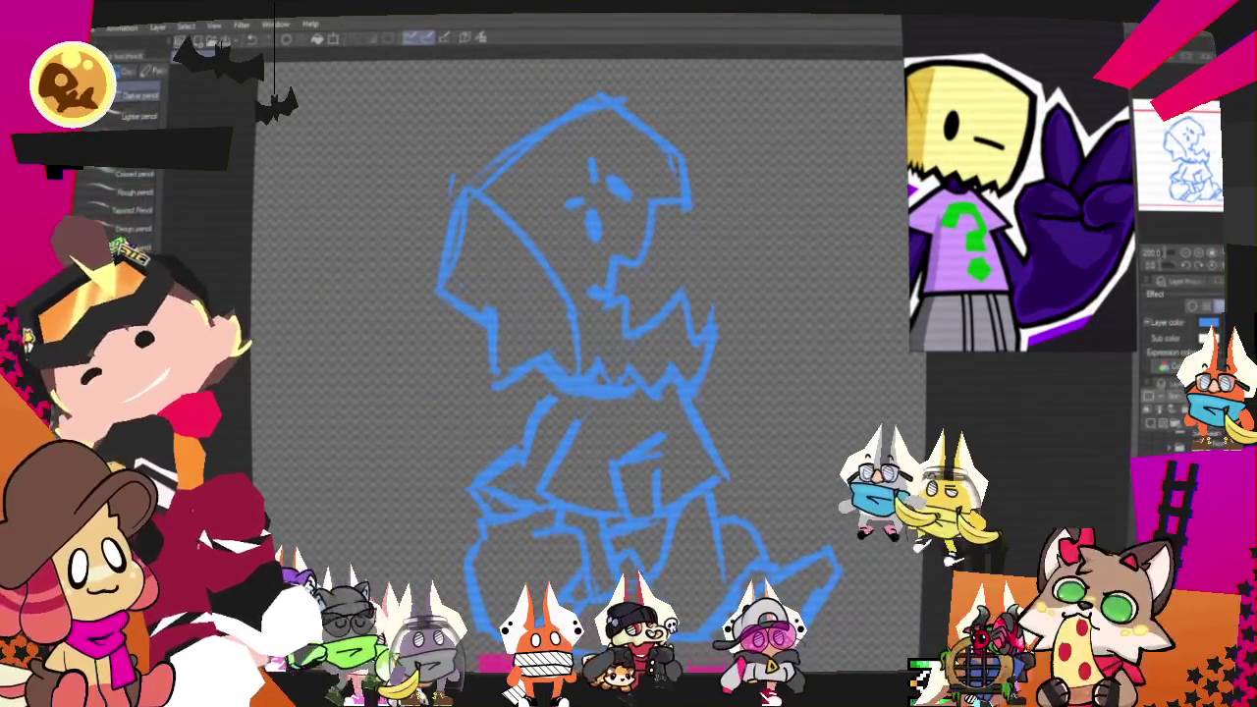
pyautogui.press('p')
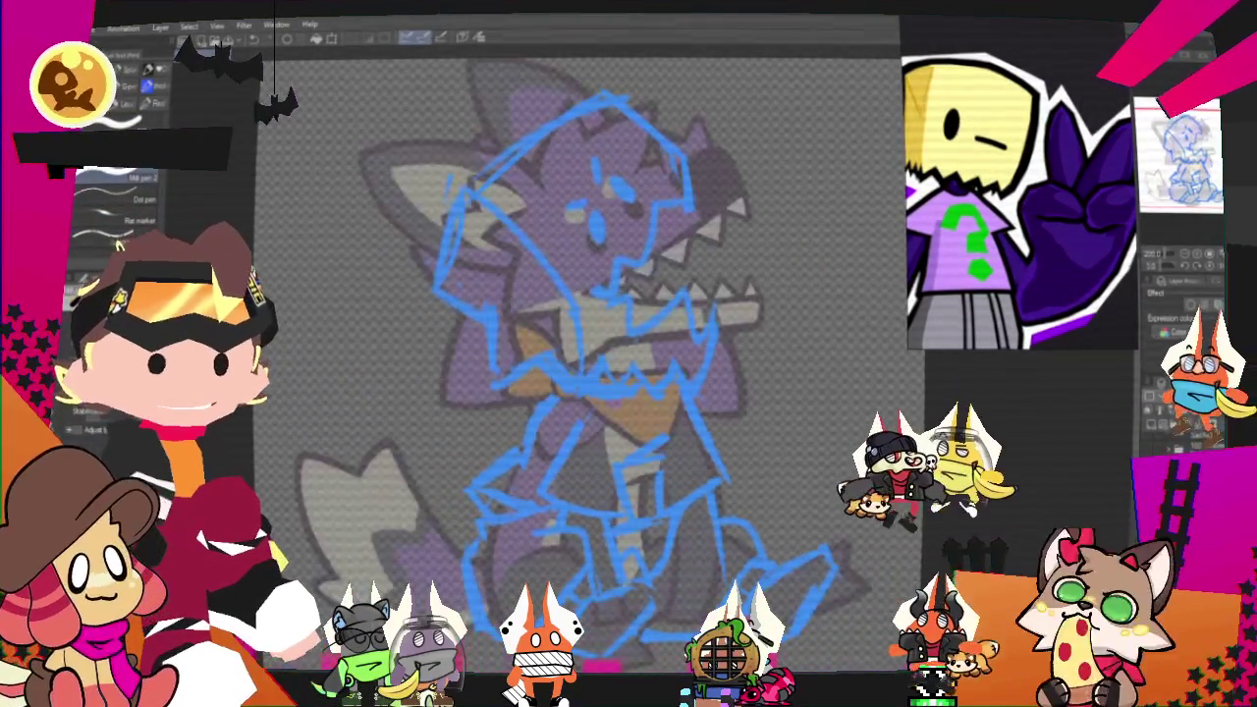
pyautogui.moveTo(805, 163); pyautogui.dragTo(869, 565)
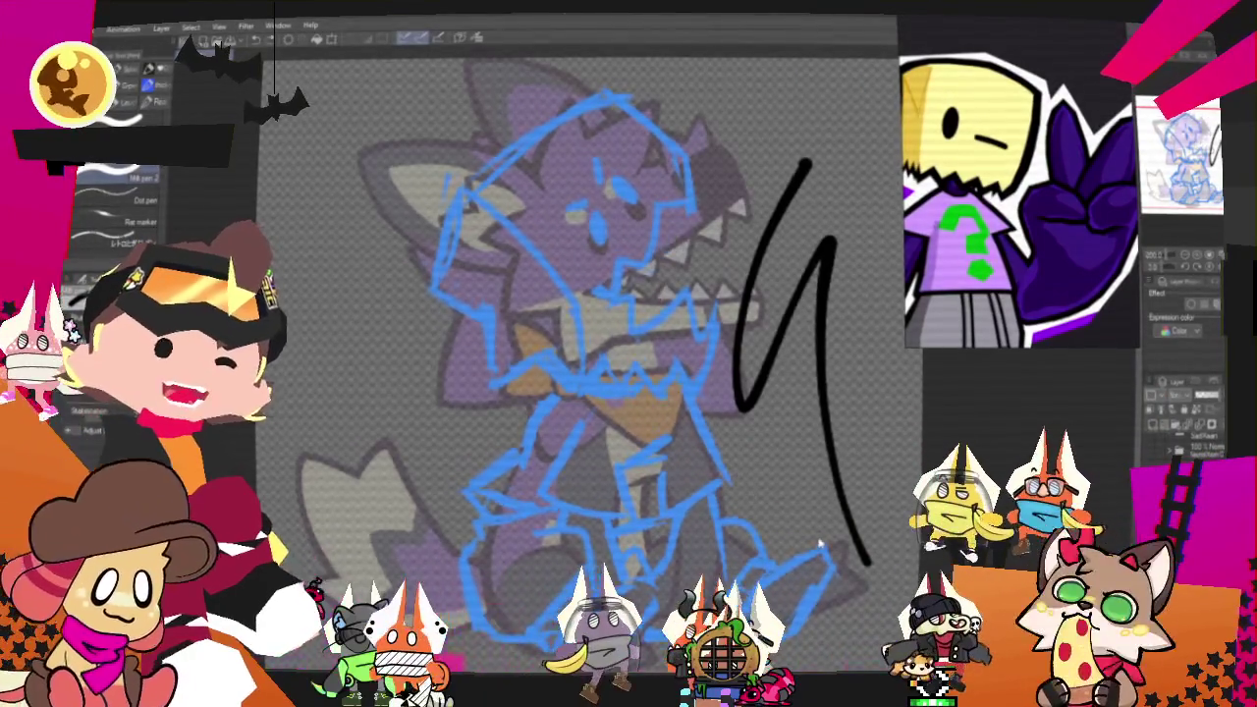
pyautogui.hotkey('ctrl', 'z')
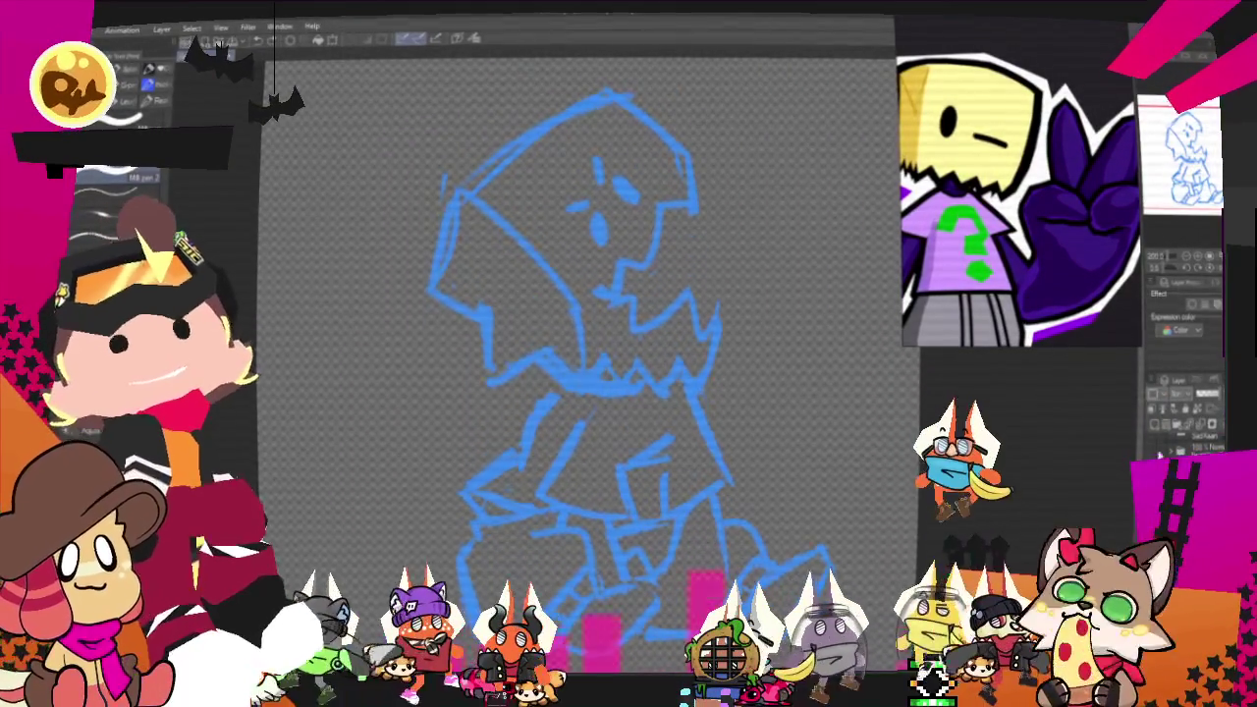
pyautogui.scroll(1, 550, 354)
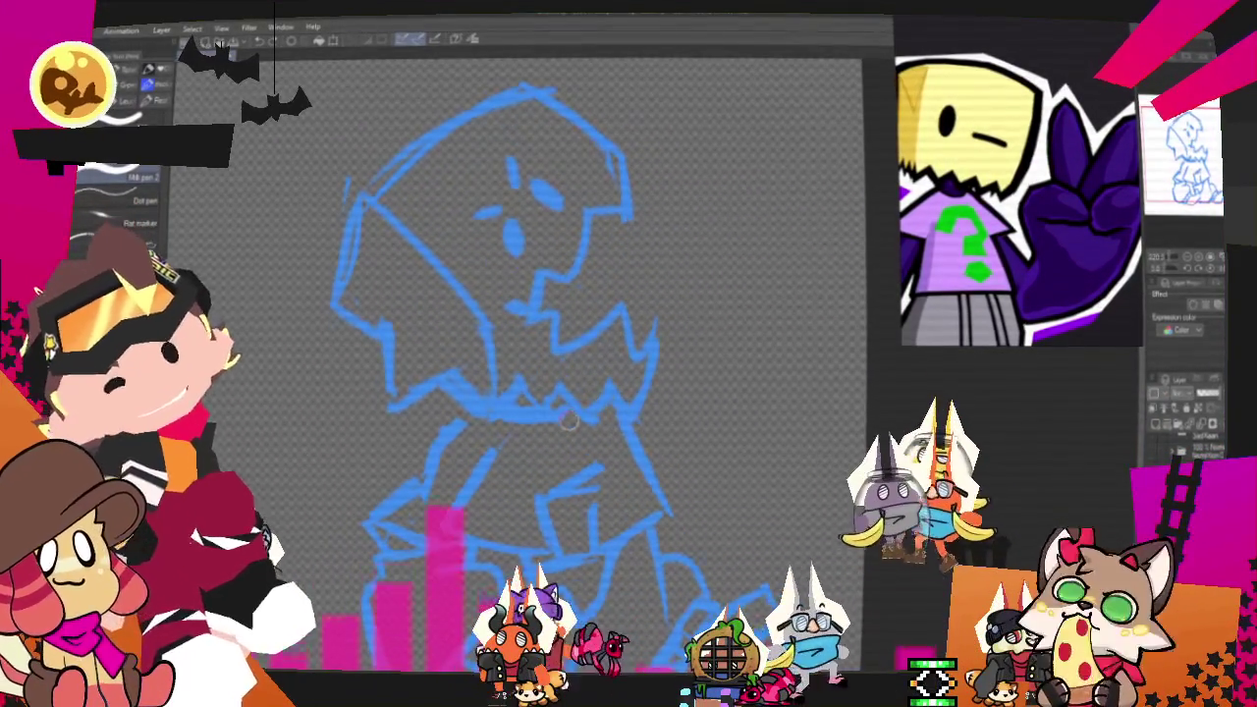
pyautogui.moveTo(567, 420); pyautogui.dragTo(665, 365)
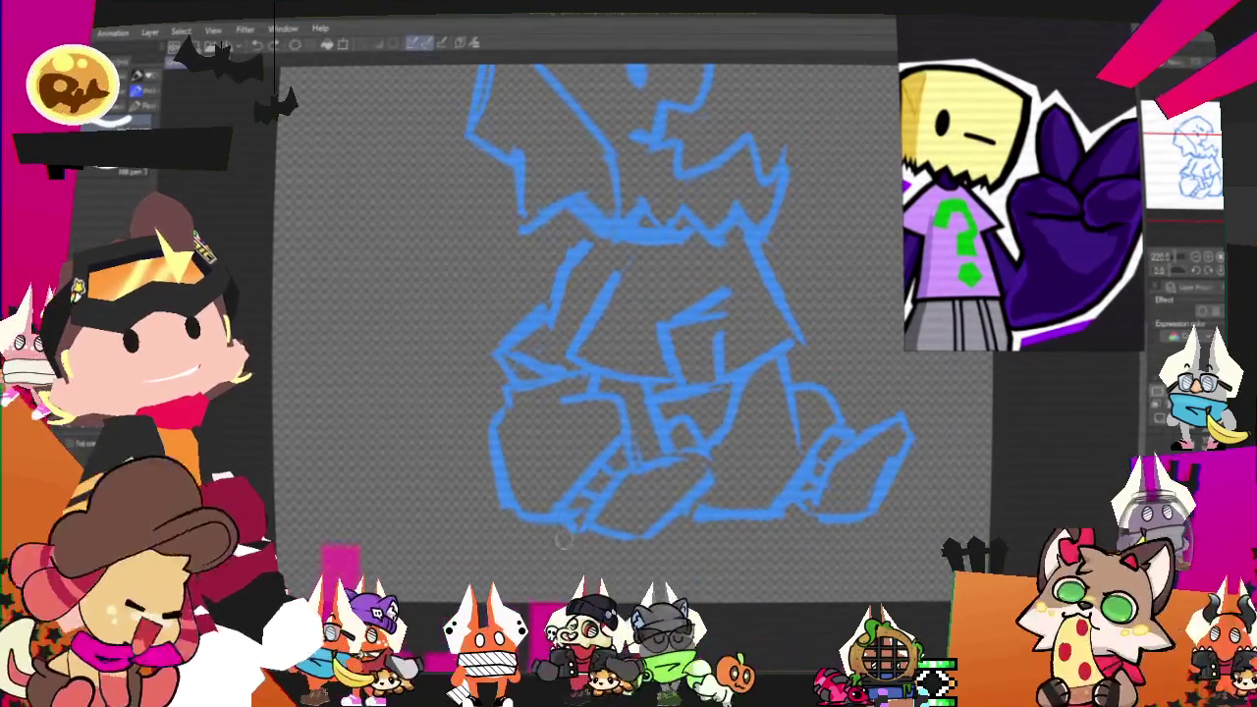
# Step: Ink the front shoe's lower and top curves, closing them into an oval
pyautogui.moveTo(561, 539); pyautogui.dragTo(741, 424)
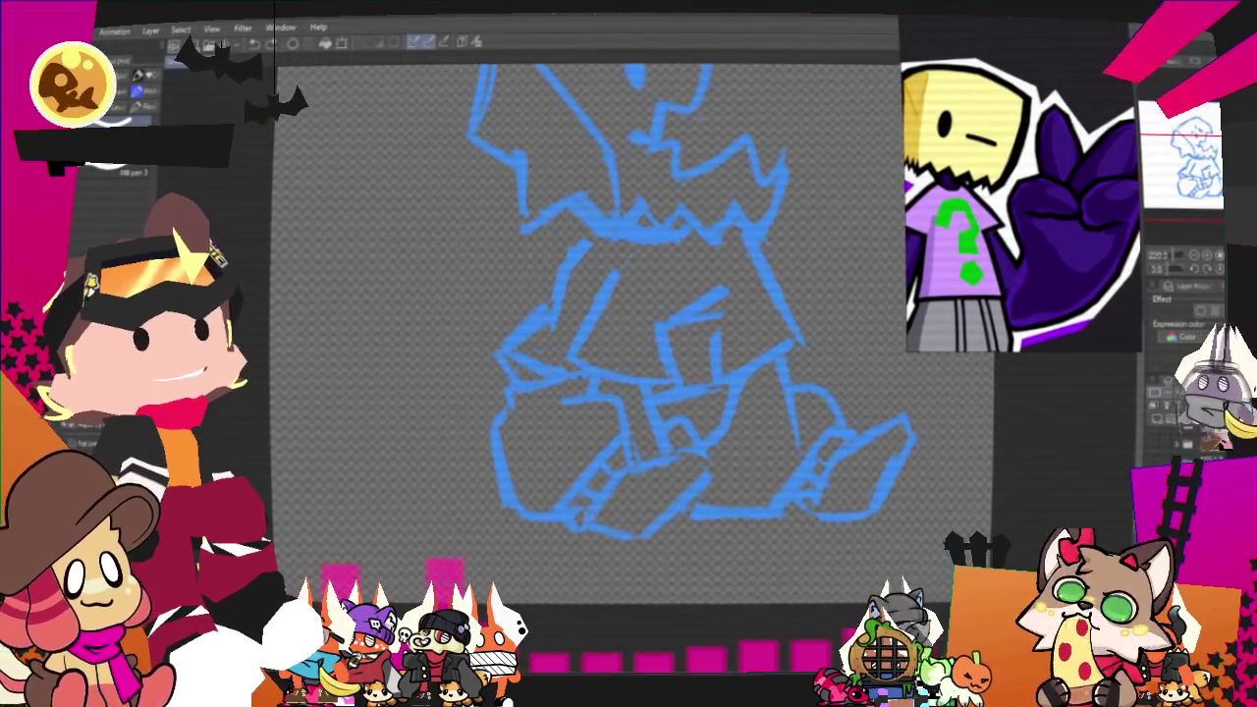
pyautogui.moveTo(578, 522); pyautogui.dragTo(763, 453)
pyautogui.moveTo(592, 517); pyautogui.dragTo(701, 458)
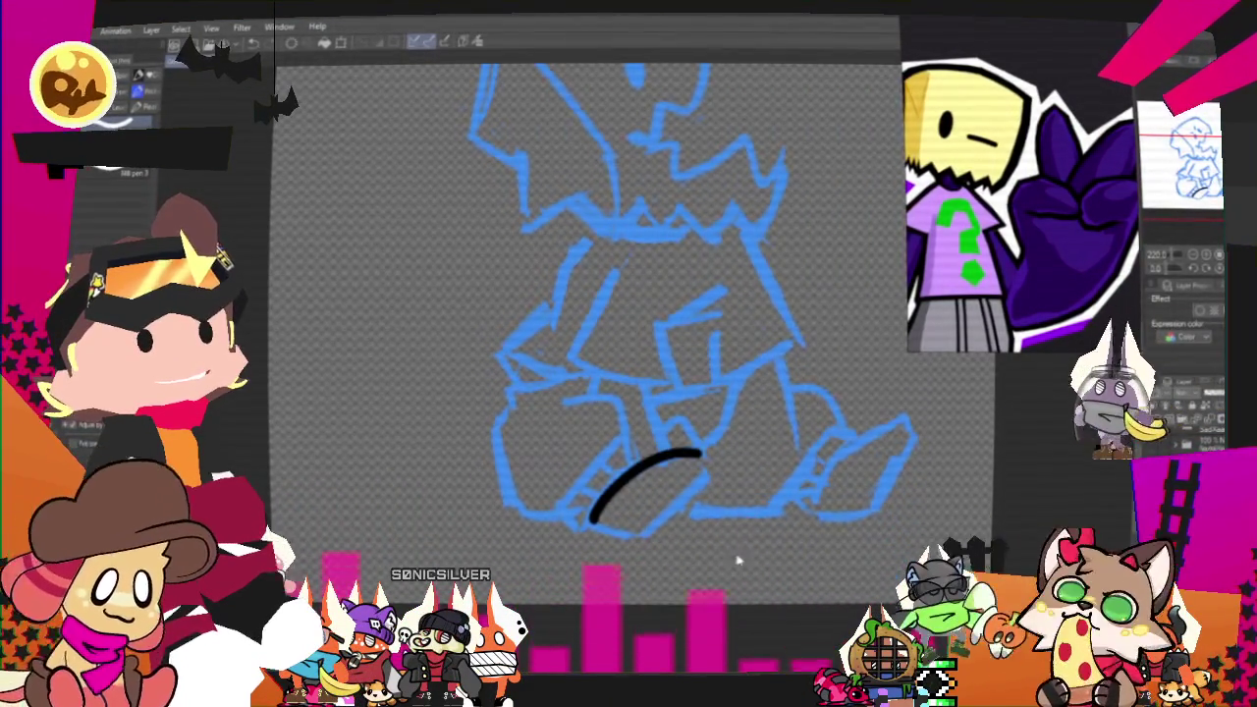
pyautogui.hotkey('ctrl', 'z')
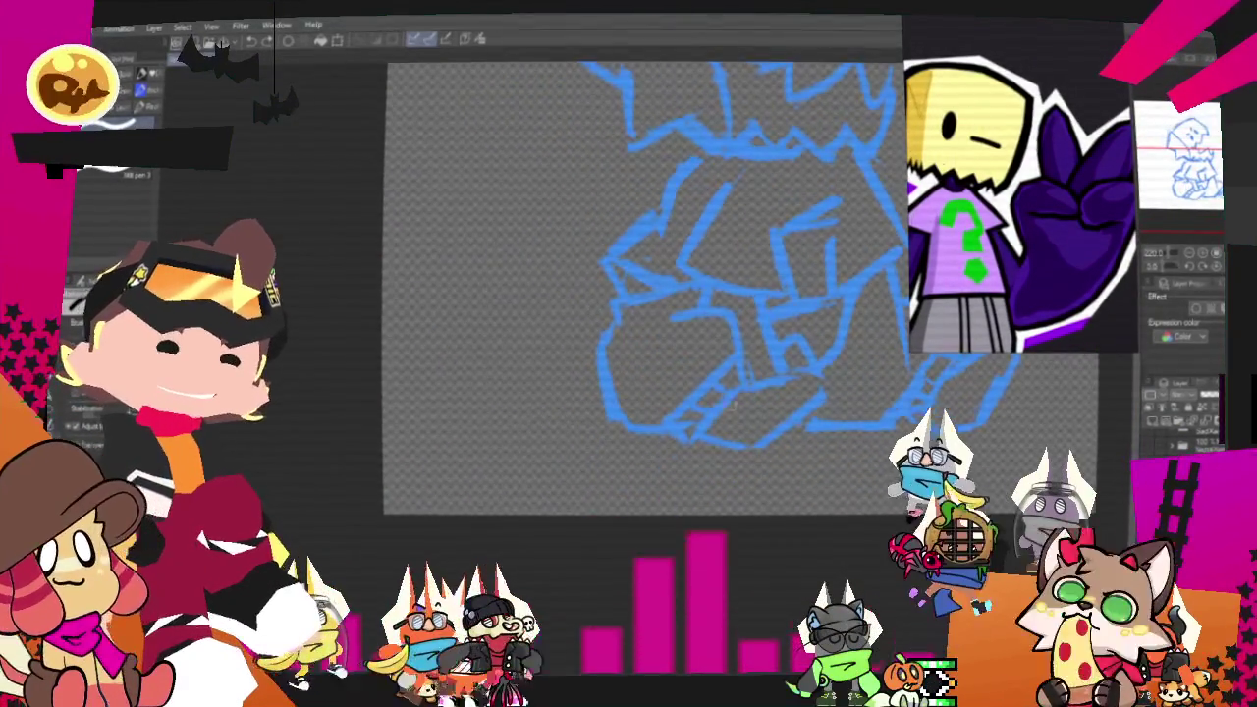
pyautogui.moveTo(701, 417); pyautogui.dragTo(841, 393)
pyautogui.hotkey('ctrl', 'z')
pyautogui.hotkey('ctrl', 'y')
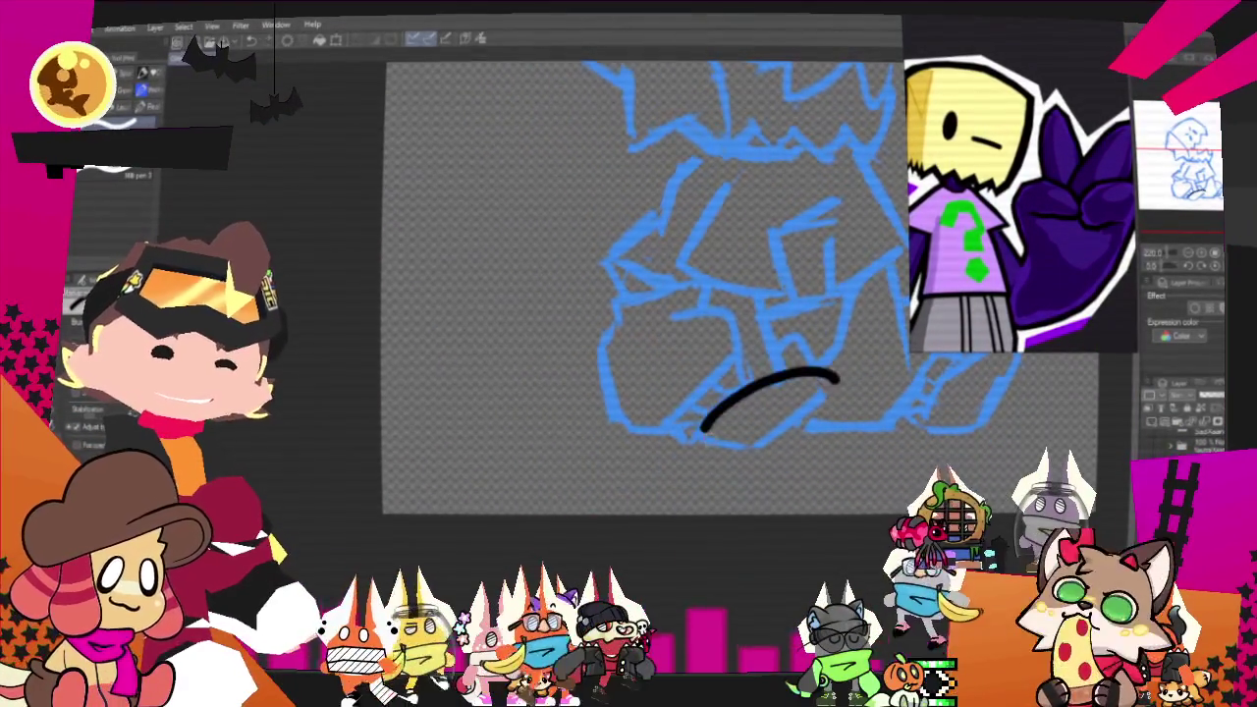
pyautogui.hotkey('ctrl', 'z')
pyautogui.hotkey('ctrl', 'y')
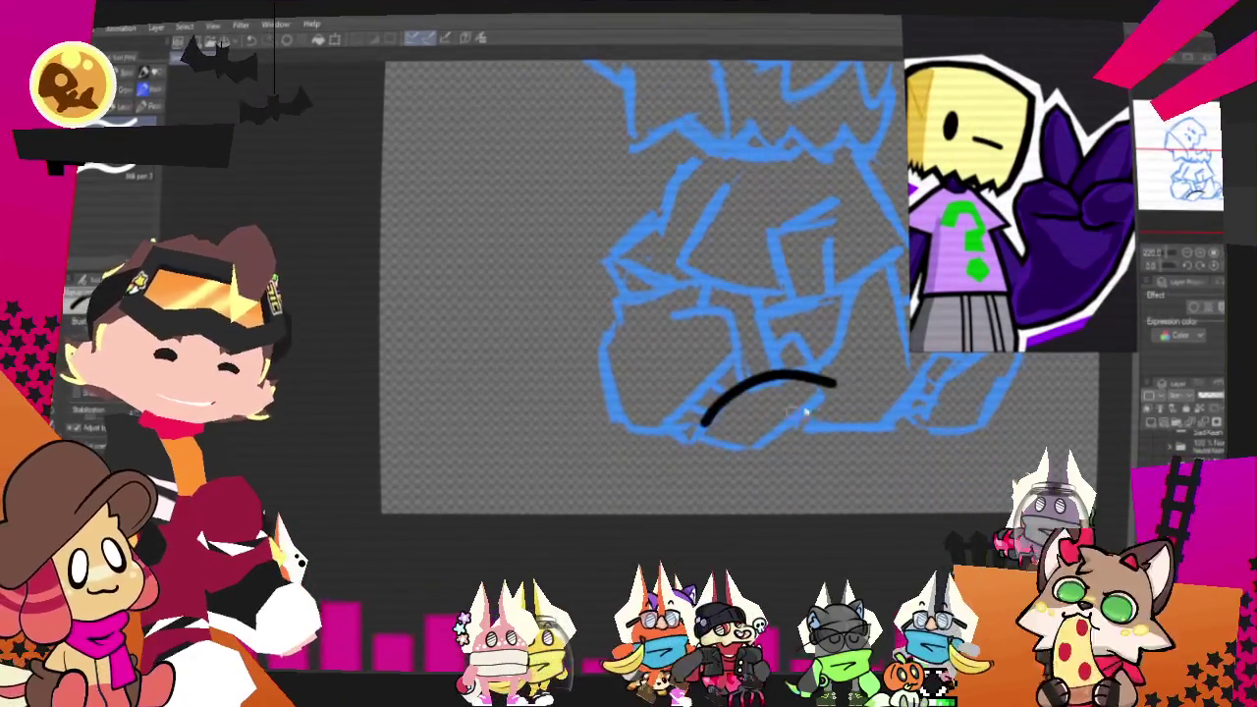
pyautogui.hotkey('ctrl', 'y')
pyautogui.hotkey('ctrl', 'z')
pyautogui.hotkey('ctrl', 'y')
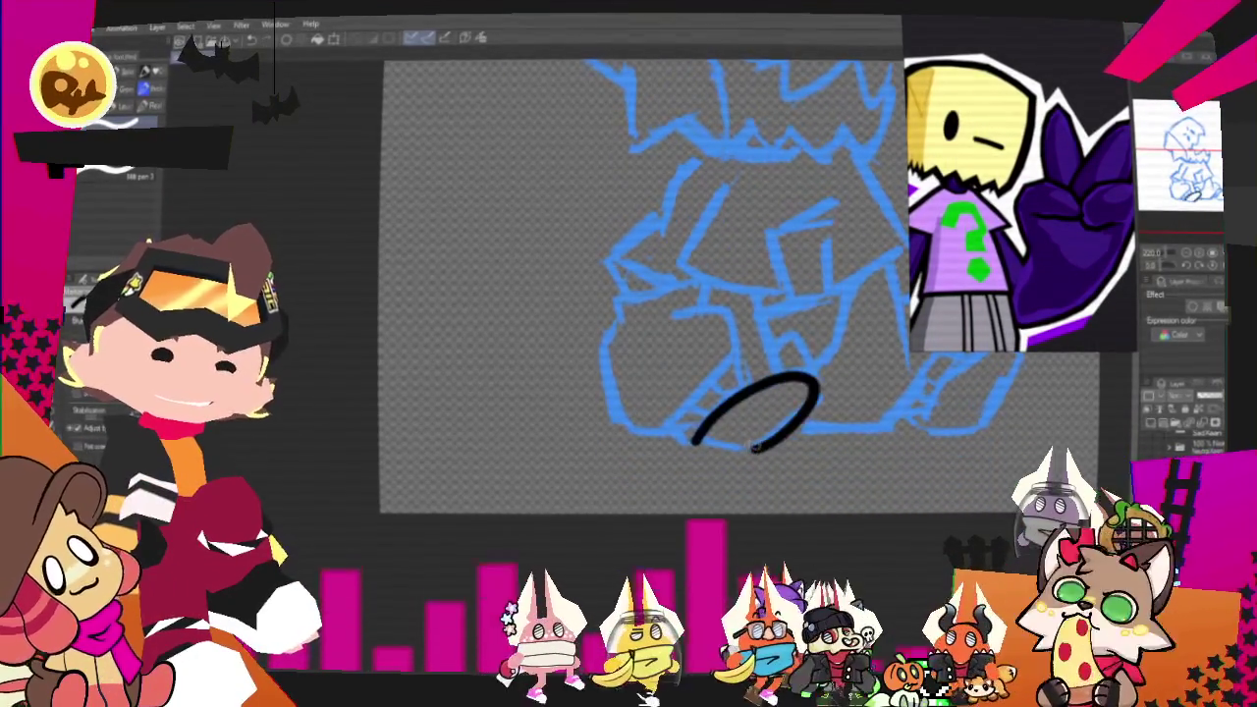
pyautogui.moveTo(754, 449); pyautogui.dragTo(694, 444)
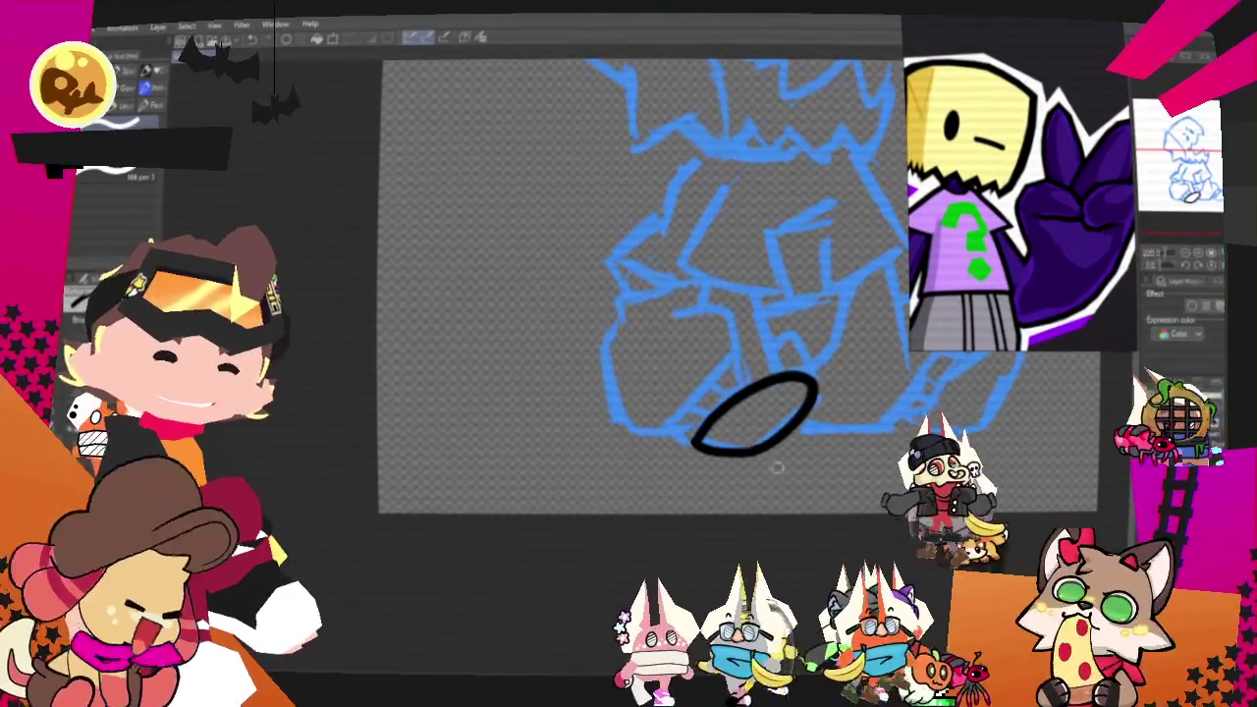
# Step: Try out a hooked stroke above the shoe, redrawing and comparing it
pyautogui.moveTo(722, 368)
pyautogui.mouseDown()
pyautogui.moveTo(704, 446)
pyautogui.moveTo(620, 319)
pyautogui.moveTo(709, 289)
pyautogui.mouseUp()
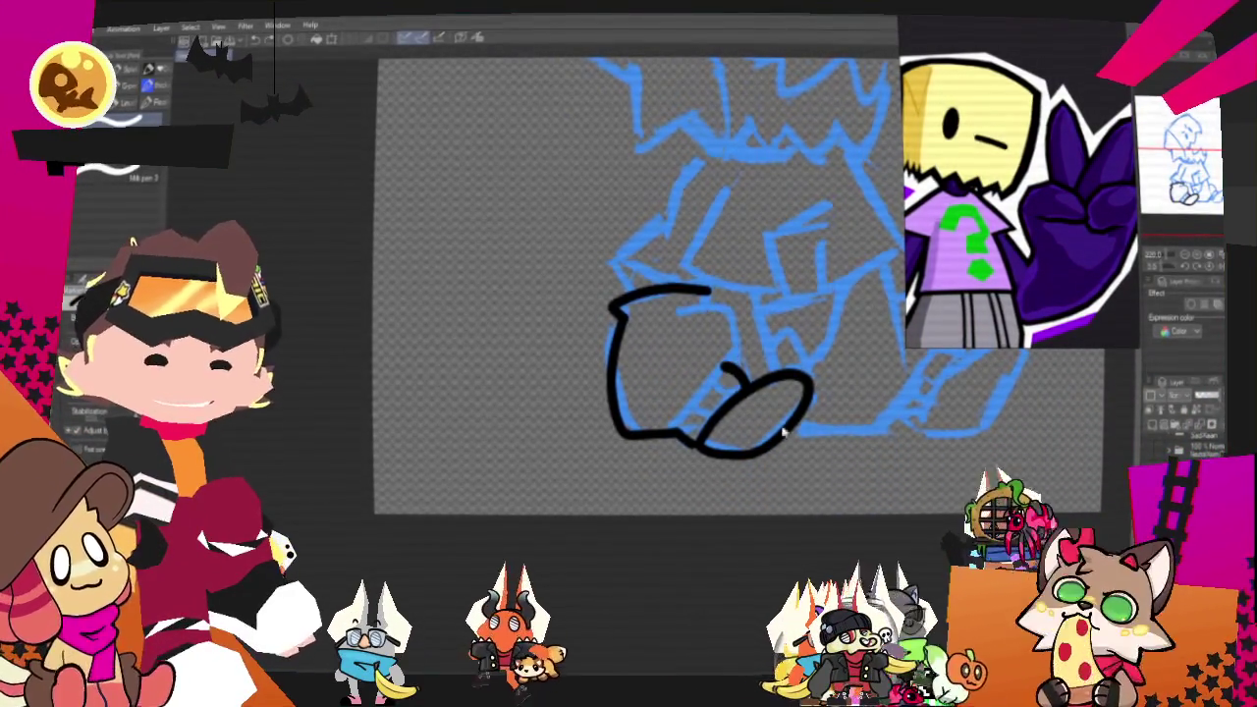
pyautogui.hotkey('ctrl', 'z')
pyautogui.moveTo(751, 454); pyautogui.dragTo(726, 405)
pyautogui.hotkey('ctrl', 'z')
pyautogui.hotkey('ctrl', 'y')
pyautogui.hotkey('ctrl', 'z')
pyautogui.hotkey('ctrl', 'y')
pyautogui.hotkey('ctrl', 'z')
pyautogui.hotkey('ctrl', 'y')
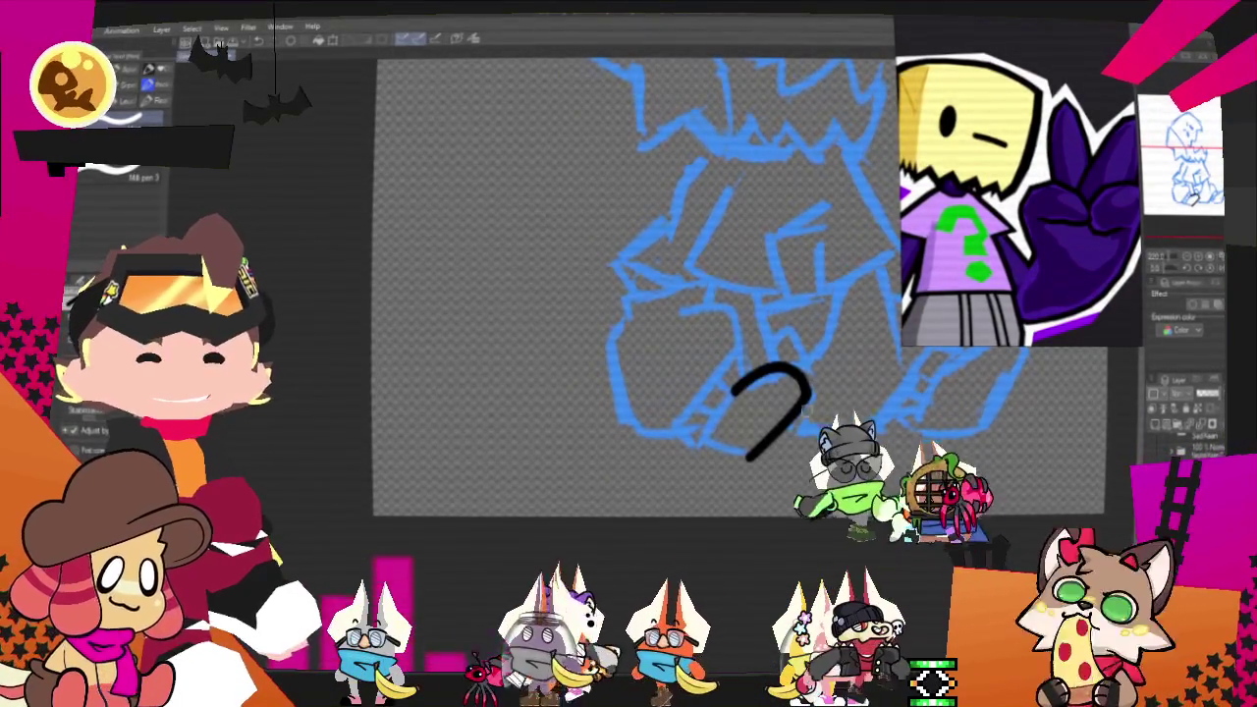
pyautogui.hotkey('ctrl', 'z')
pyautogui.hotkey('ctrl', 'y')
pyautogui.hotkey('ctrl', 'z')
pyautogui.hotkey('ctrl', 'y')
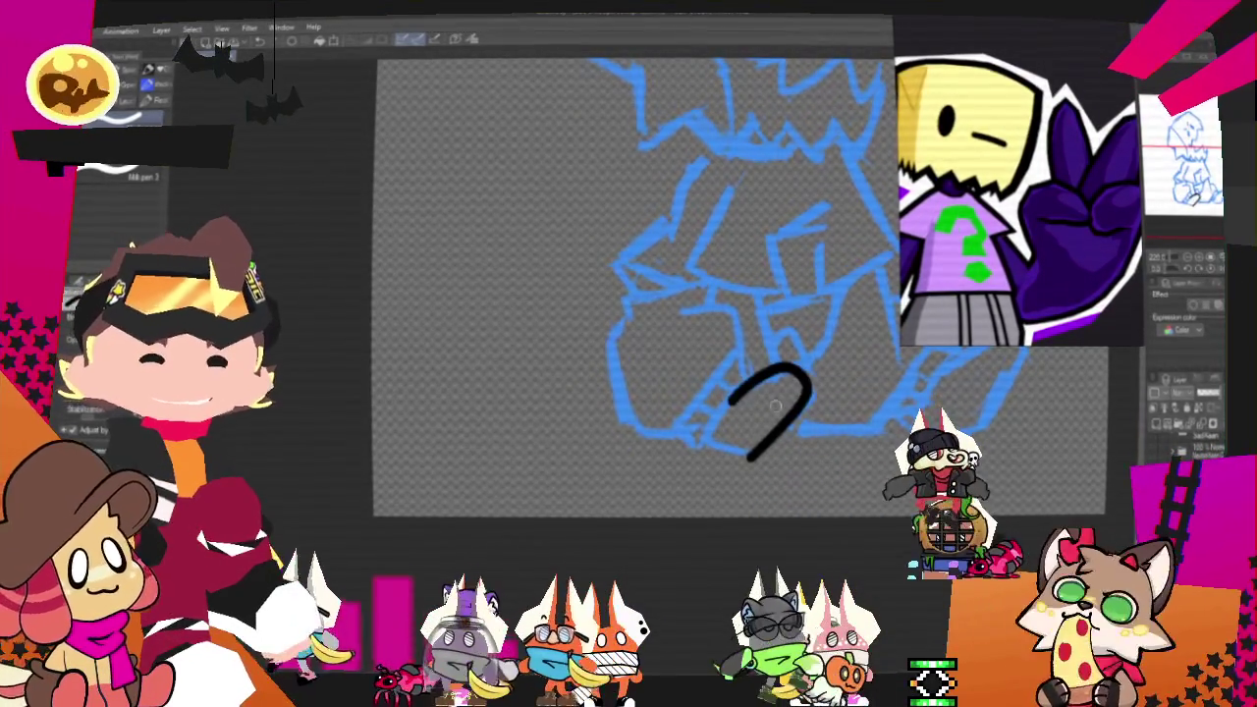
pyautogui.hotkey('ctrl', 'z')
# Step: Add a short stroke at the loop's top-left and ink the leg line rising from the shoe
pyautogui.moveTo(752, 386); pyautogui.dragTo(797, 401)
pyautogui.hotkey('ctrl', 'z')
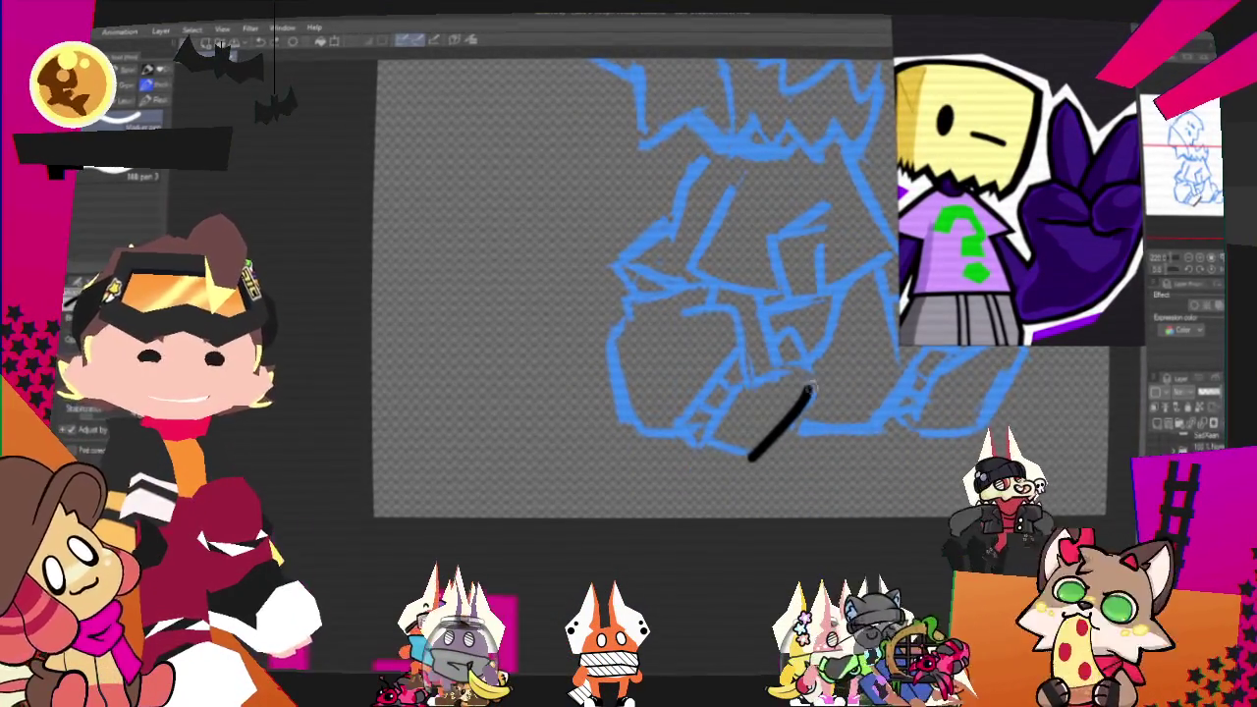
pyautogui.hotkey('ctrl', 'y')
pyautogui.hotkey('ctrl', 'z')
pyautogui.hotkey('ctrl', 'y')
pyautogui.hotkey('ctrl', 'z')
pyautogui.moveTo(744, 383)
pyautogui.mouseDown()
pyautogui.moveTo(709, 444)
pyautogui.moveTo(679, 431)
pyautogui.mouseUp()
pyautogui.hotkey('ctrl', 'z')
pyautogui.hotkey('ctrl', 'z')
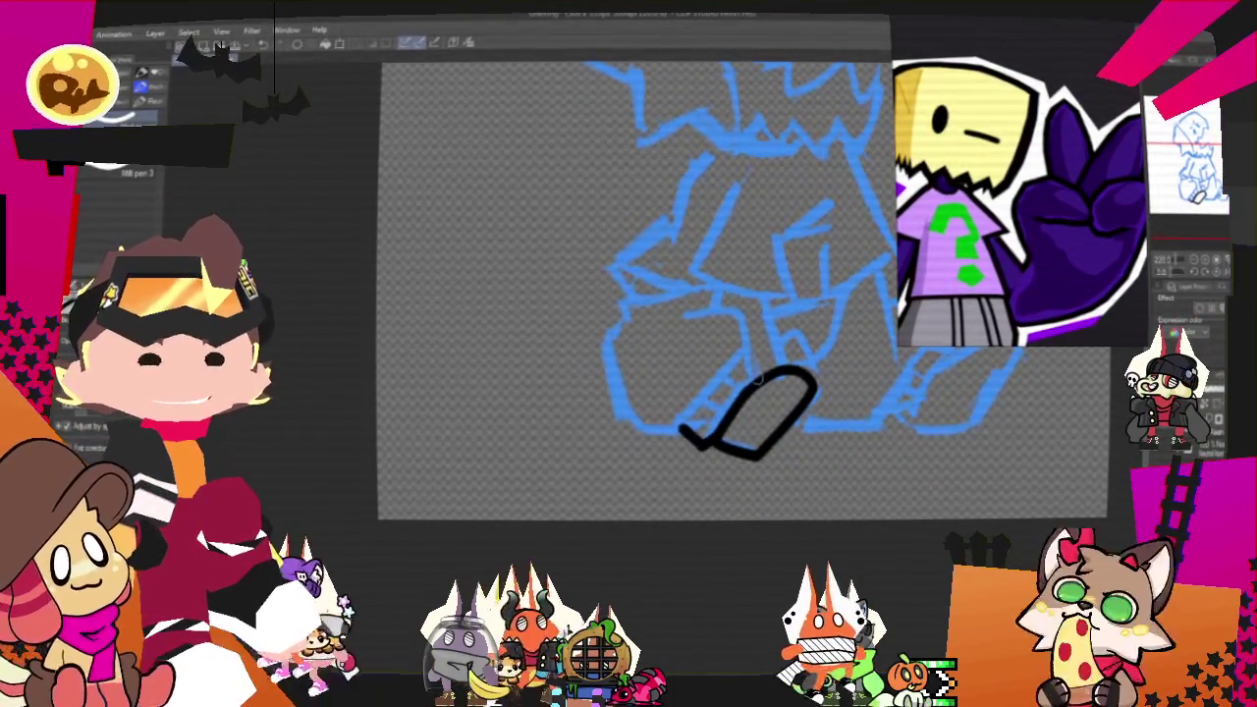
pyautogui.moveTo(754, 379)
pyautogui.mouseDown()
pyautogui.moveTo(744, 337)
pyautogui.moveTo(679, 317)
pyautogui.mouseUp()
pyautogui.moveTo(688, 434)
pyautogui.mouseDown()
pyautogui.moveTo(619, 414)
pyautogui.moveTo(617, 319)
pyautogui.mouseUp()
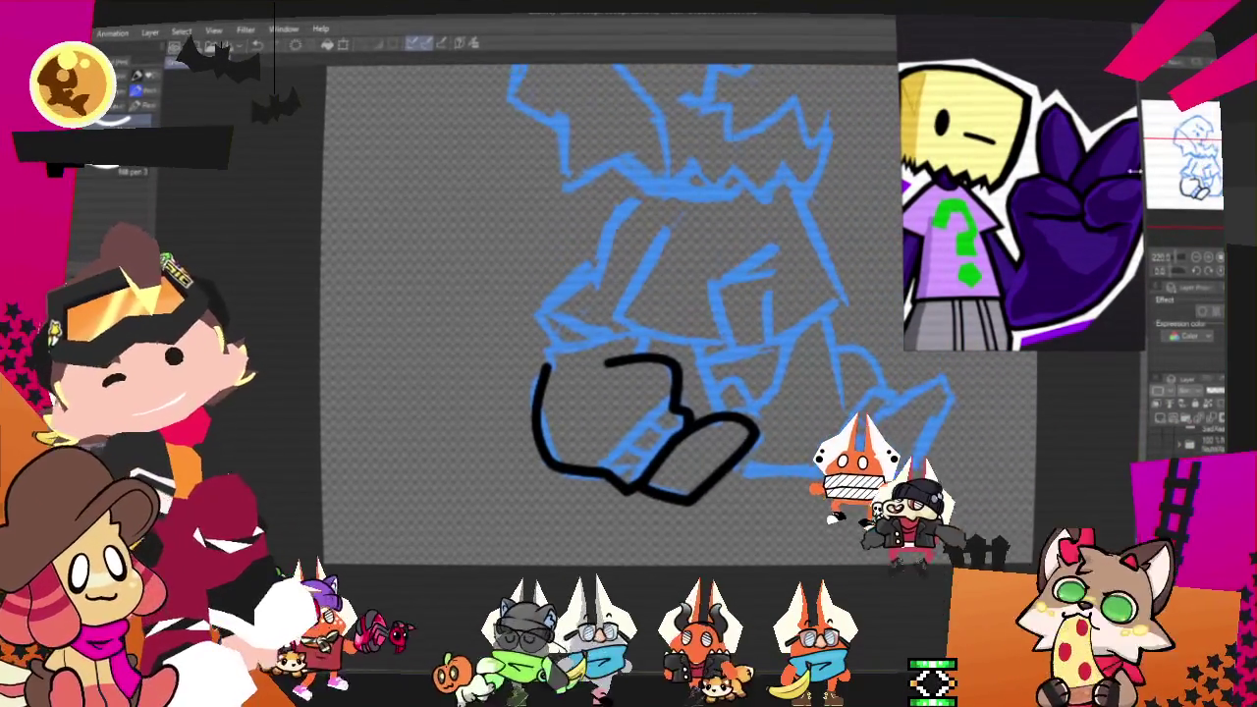
# Step: Redraw the bent leg's left curve and ink its top edge, joining it to the left side
pyautogui.hotkey('ctrl', 'z')
pyautogui.moveTo(547, 373); pyautogui.dragTo(628, 482)
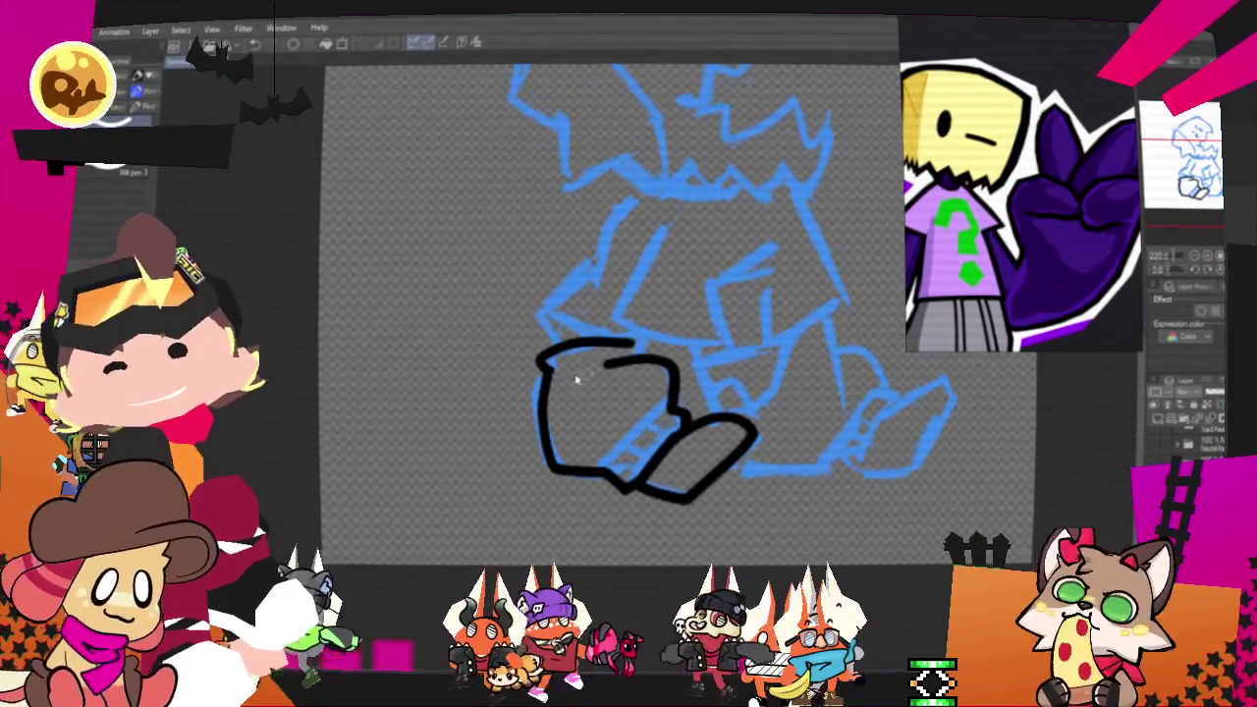
pyautogui.moveTo(534, 365); pyautogui.dragTo(637, 338)
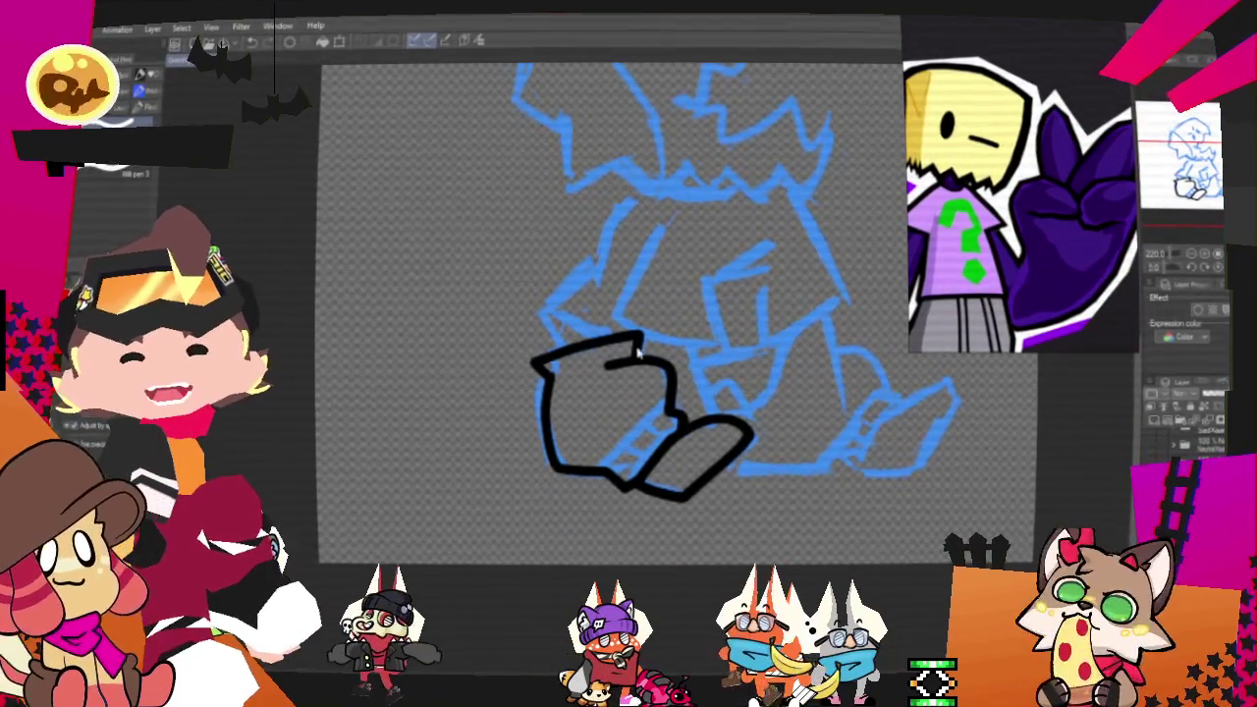
pyautogui.moveTo(539, 356); pyautogui.dragTo(558, 378)
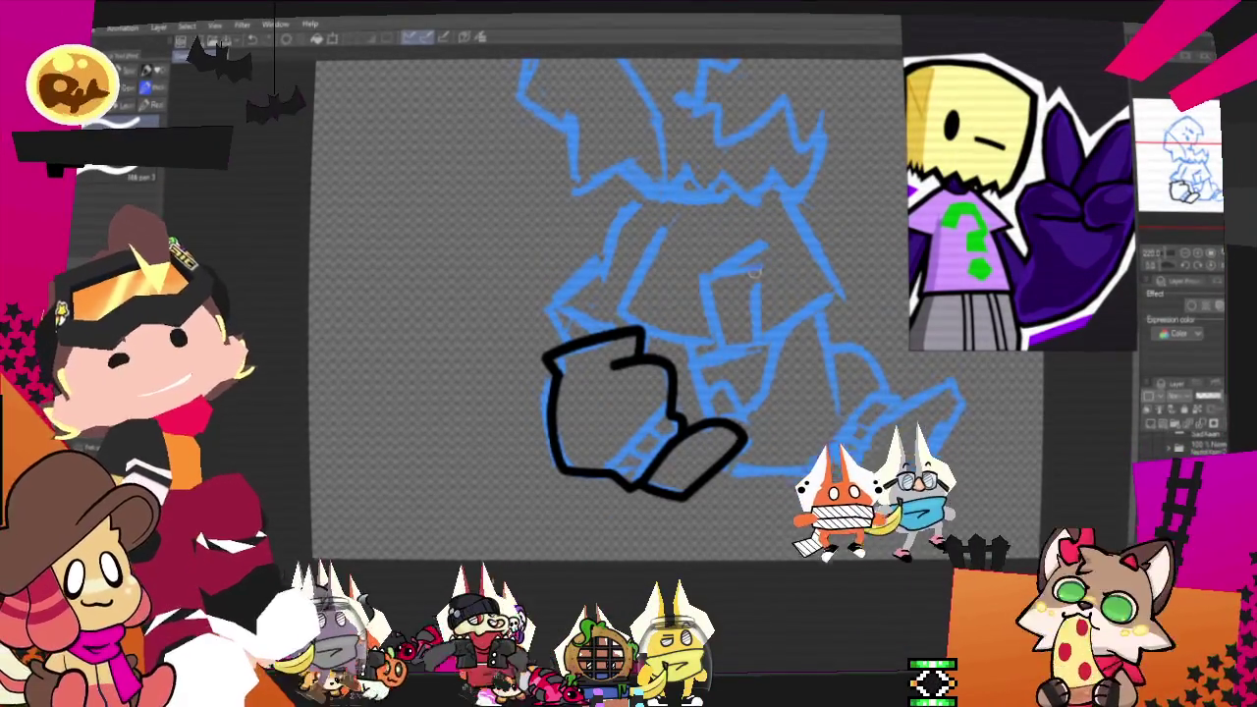
pyautogui.moveTo(638, 412); pyautogui.dragTo(599, 496)
pyautogui.moveTo(717, 520); pyautogui.dragTo(724, 552)
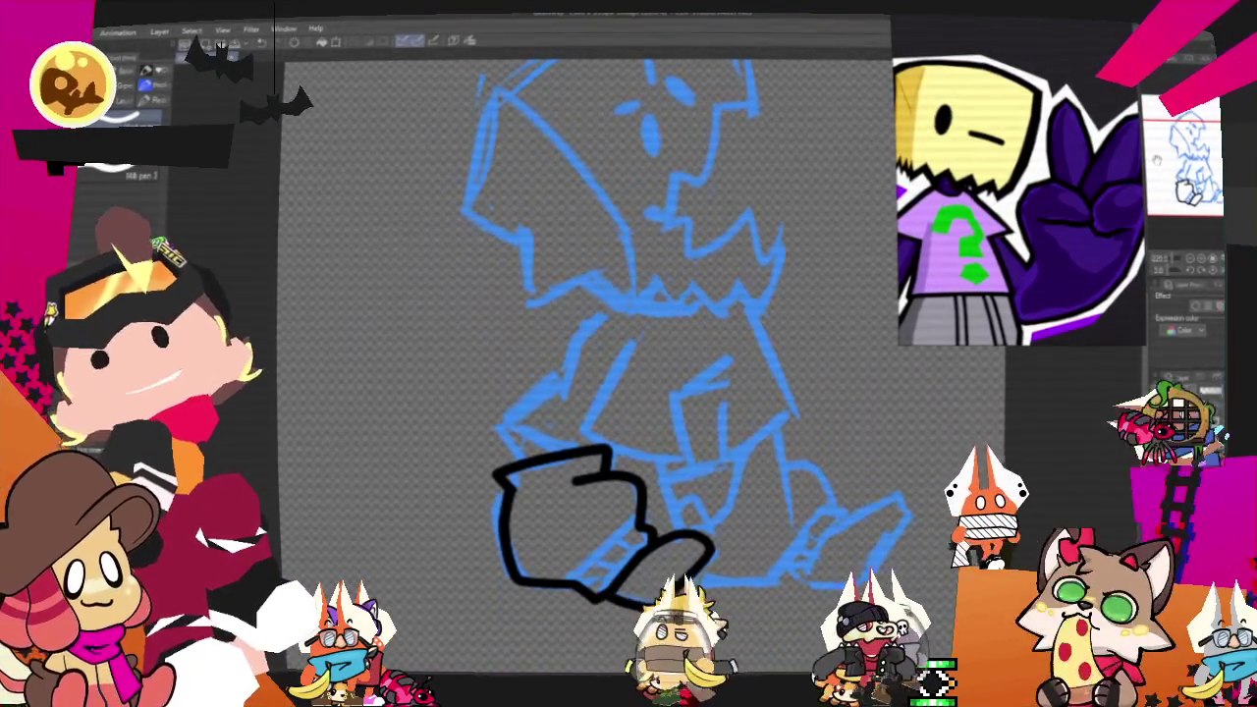
# Step: Rotate the canvas upright and ink the folded arm's line from the bend
pyautogui.press('-')
pyautogui.press('-')
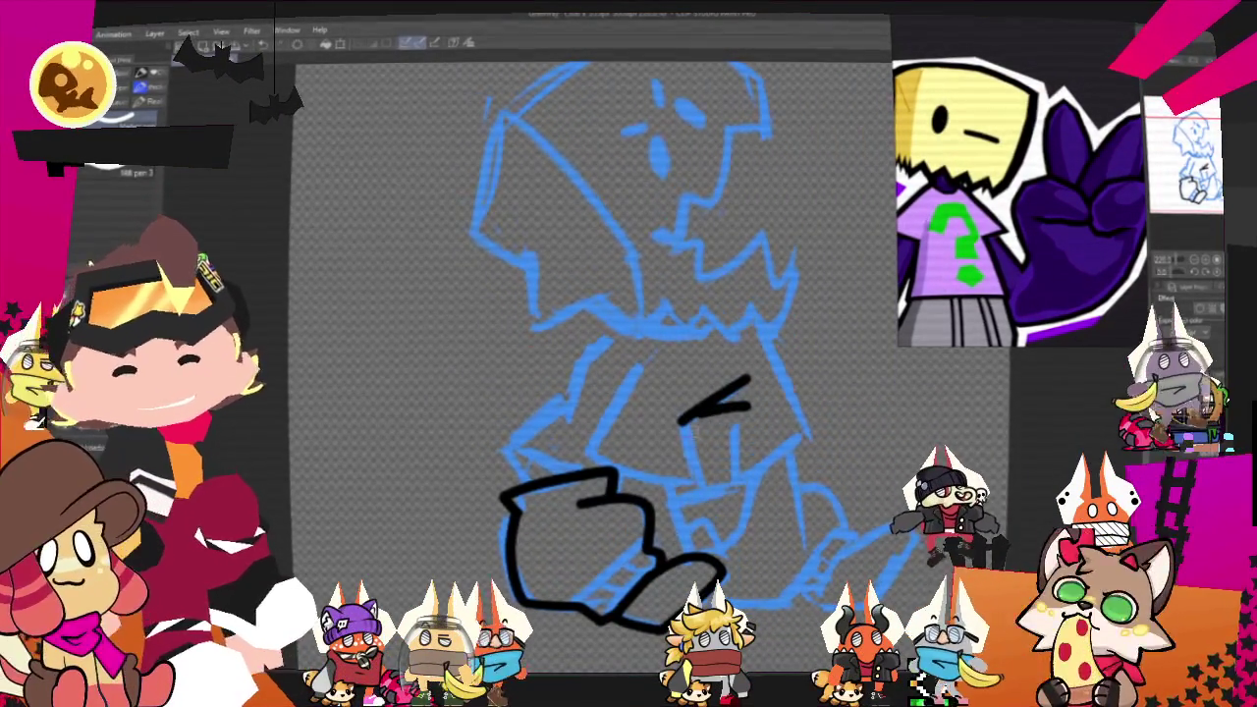
pyautogui.moveTo(679, 421); pyautogui.dragTo(689, 450)
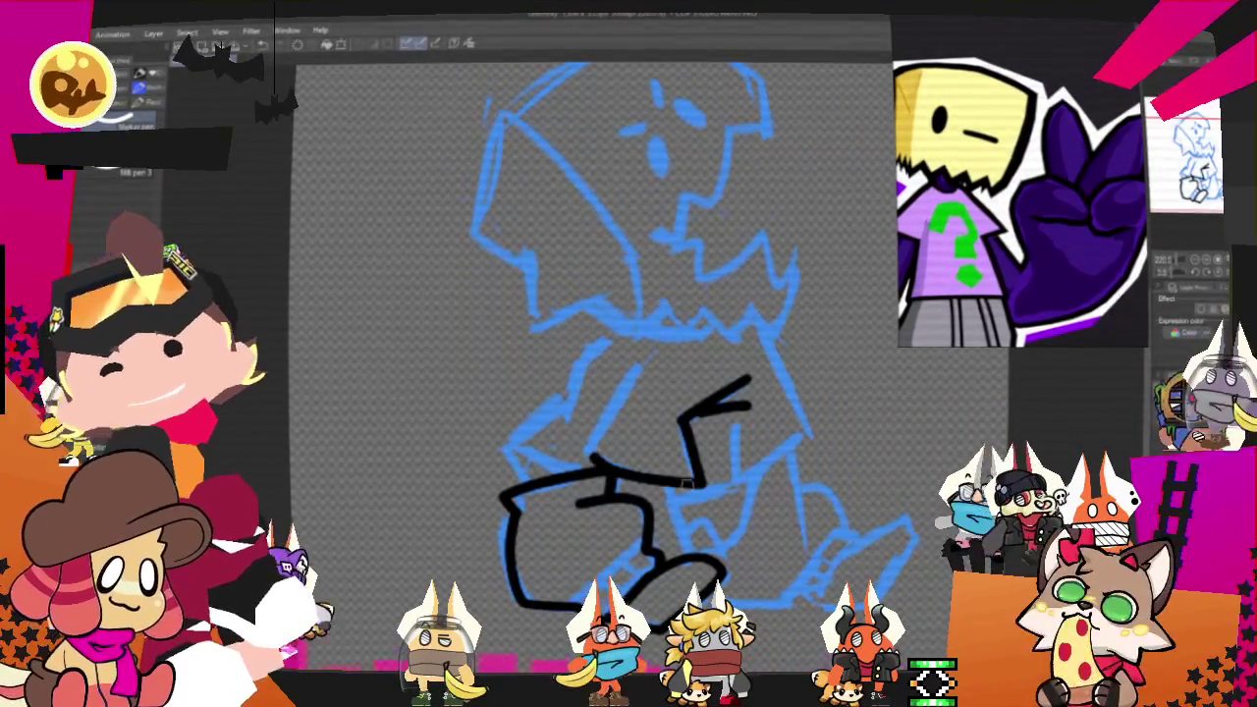
pyautogui.hotkey('ctrl', 'z')
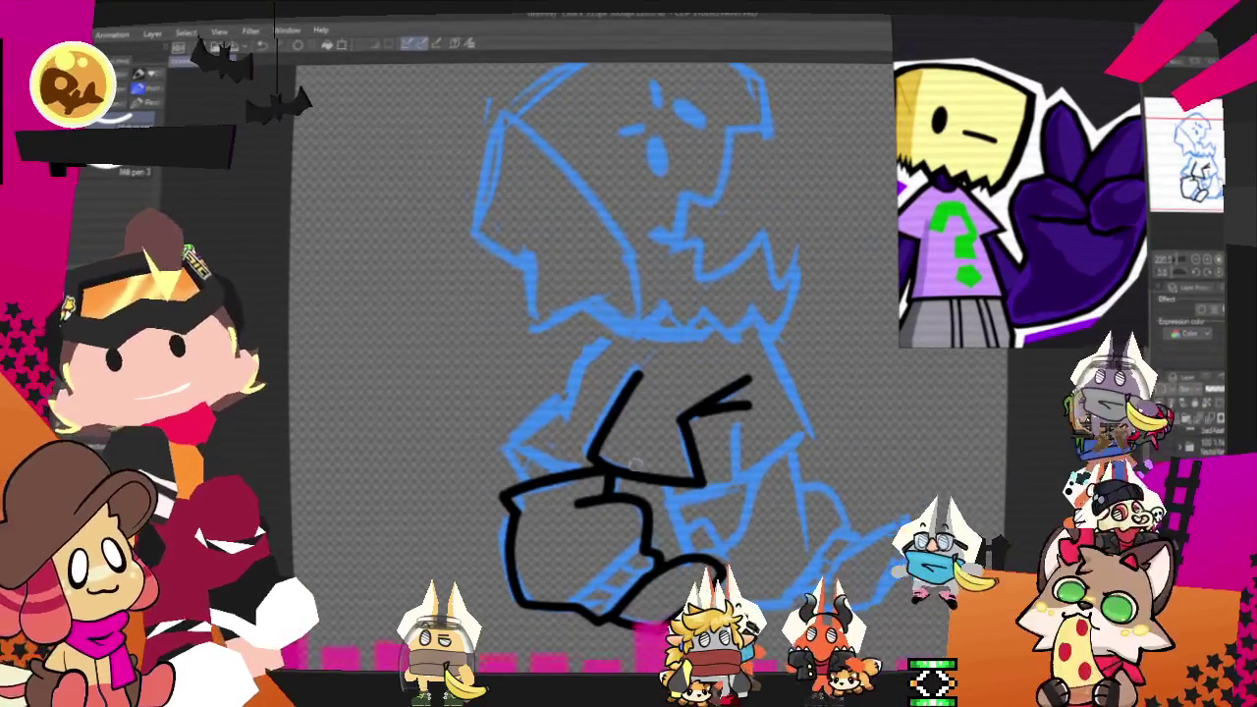
pyautogui.moveTo(638, 371); pyautogui.dragTo(589, 457)
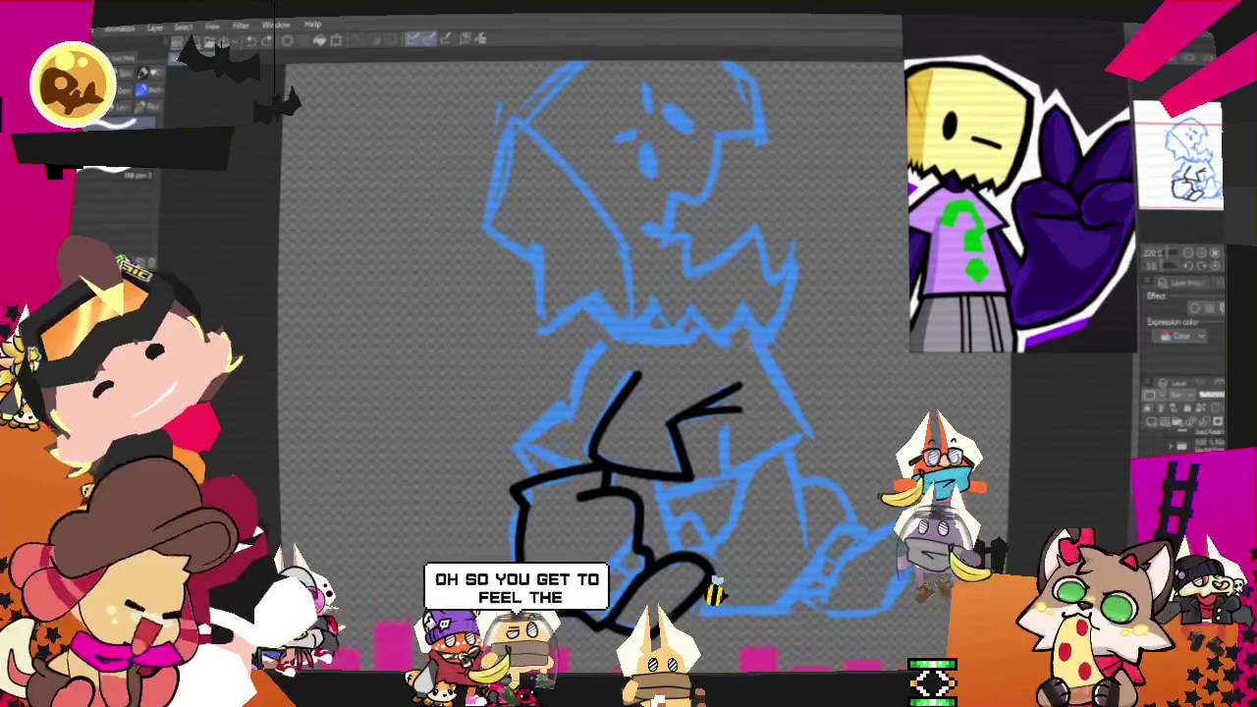
# Step: Ink the torso's right side, the shoulder line, and the torso's top edge
pyautogui.moveTo(751, 344); pyautogui.dragTo(727, 467)
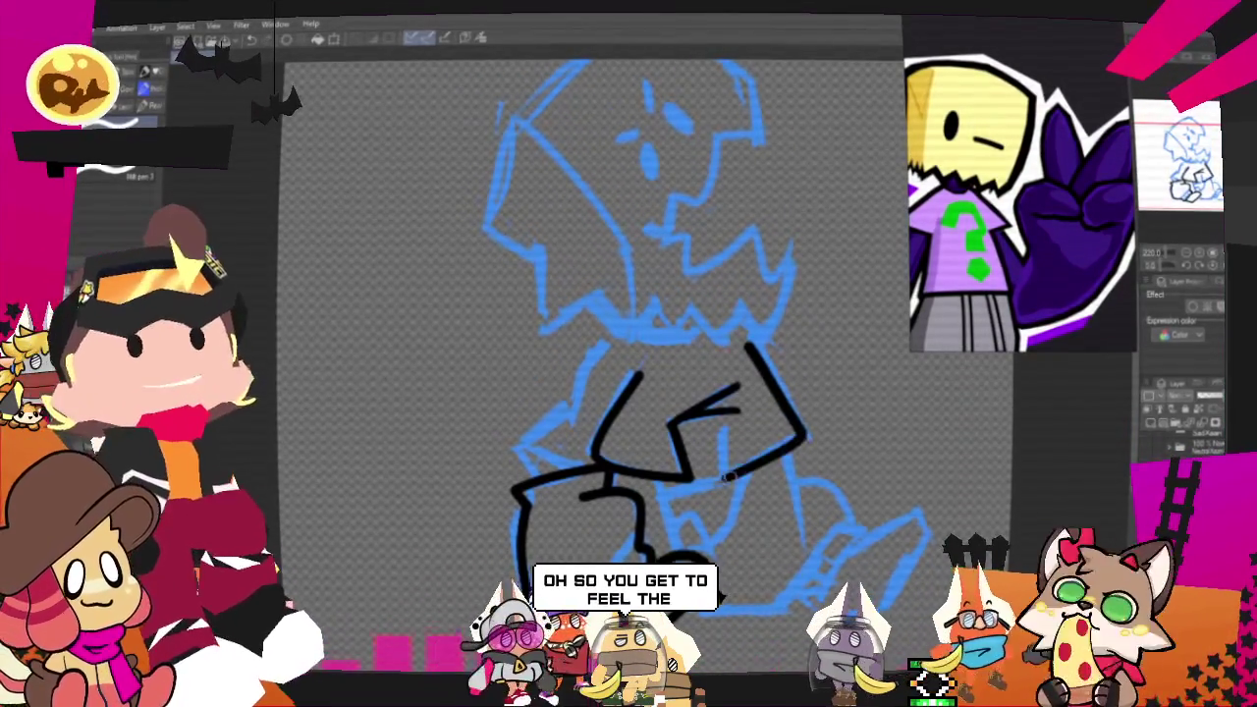
pyautogui.hotkey('ctrl', 'z')
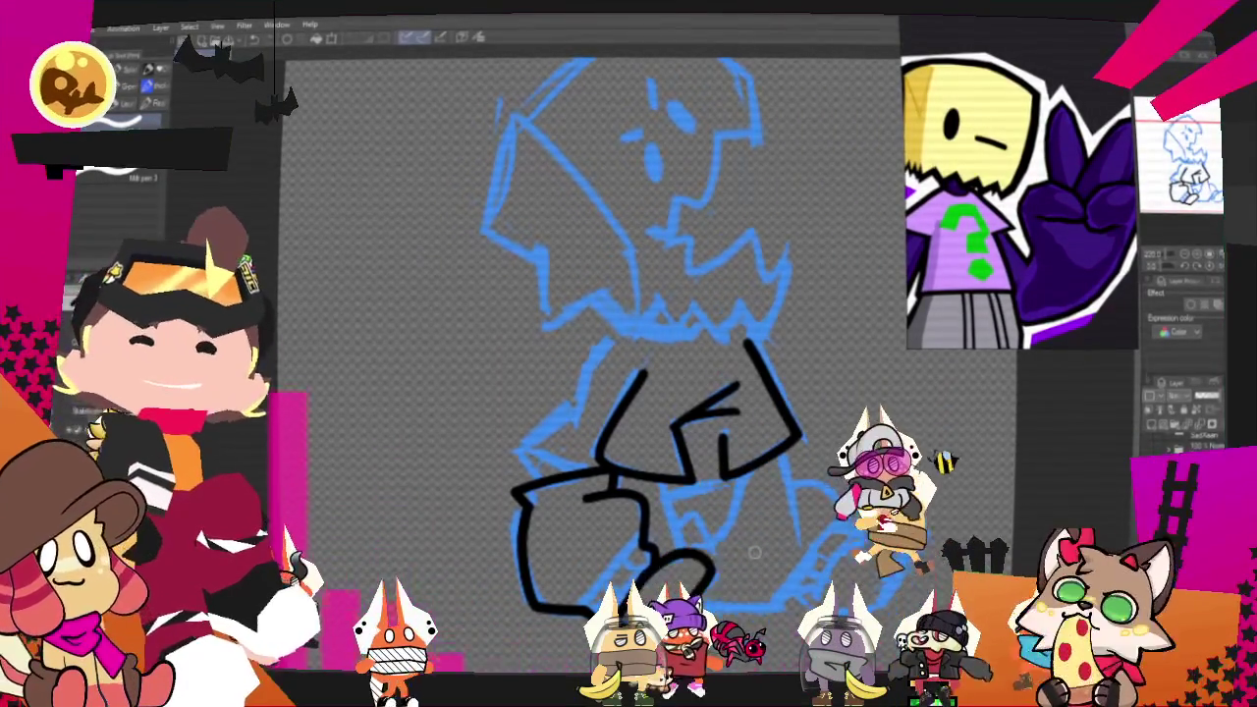
pyautogui.hotkey('ctrl', '-')
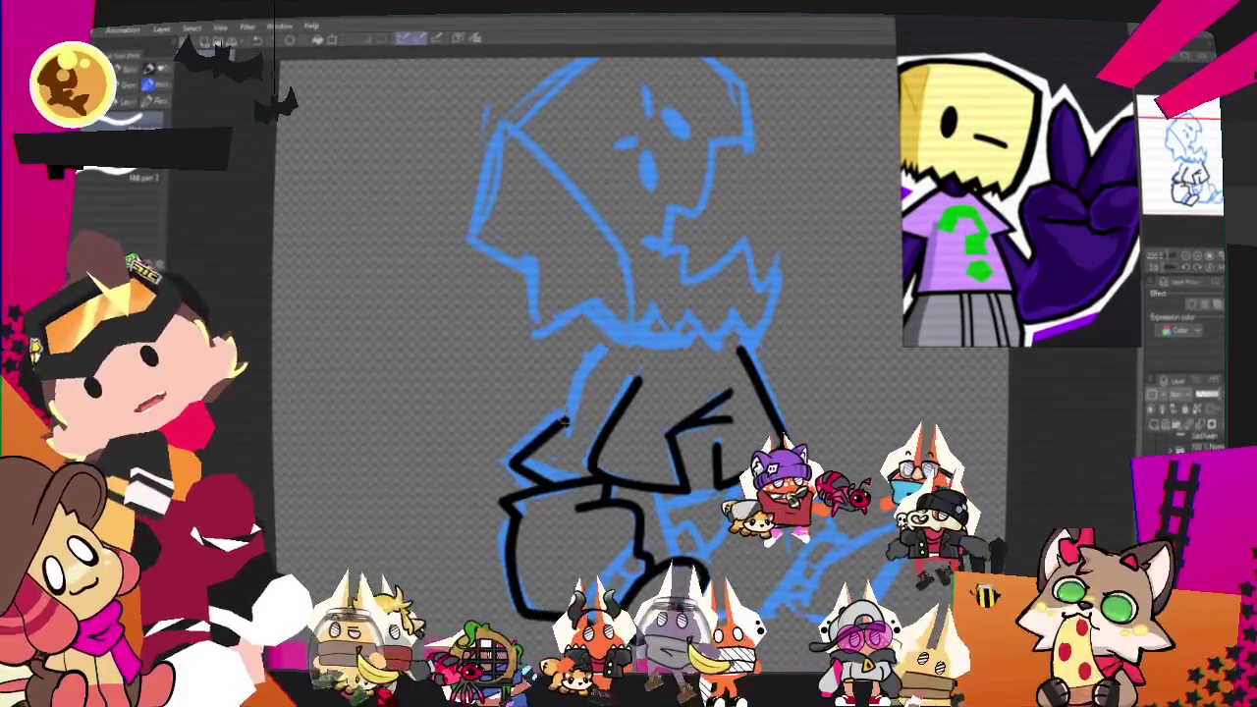
pyautogui.moveTo(577, 368); pyautogui.dragTo(616, 344)
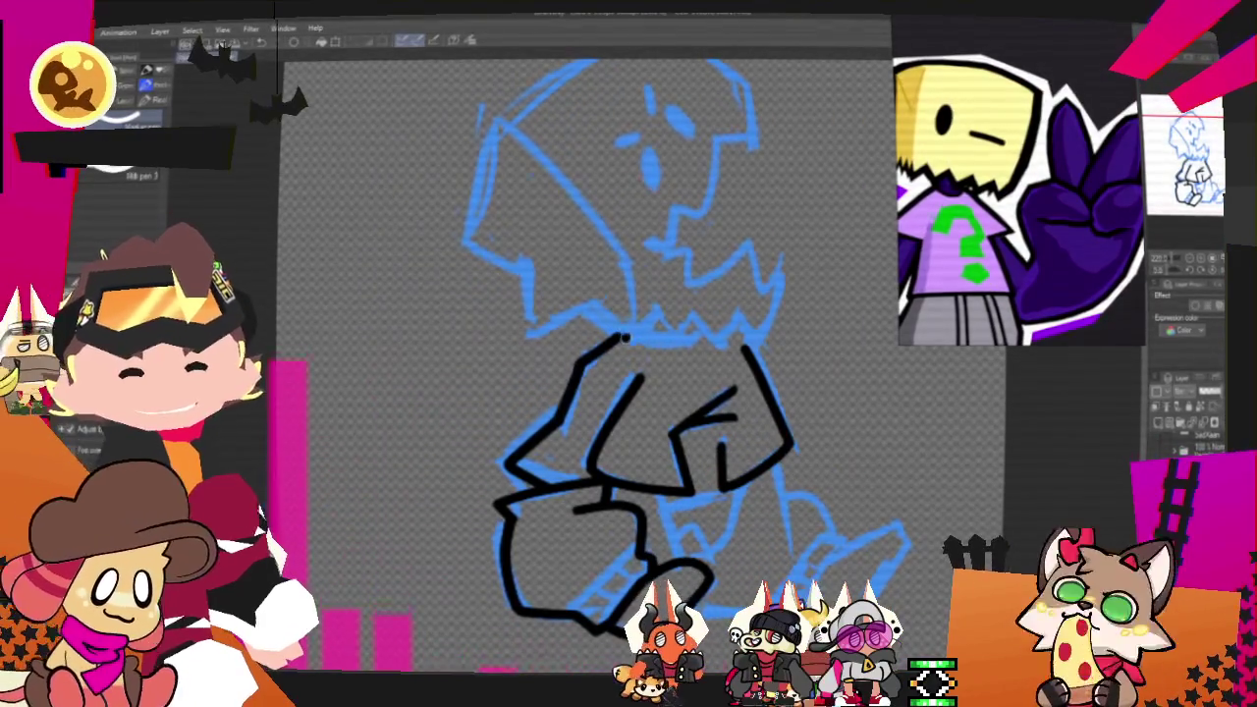
pyautogui.moveTo(620, 337); pyautogui.dragTo(702, 335)
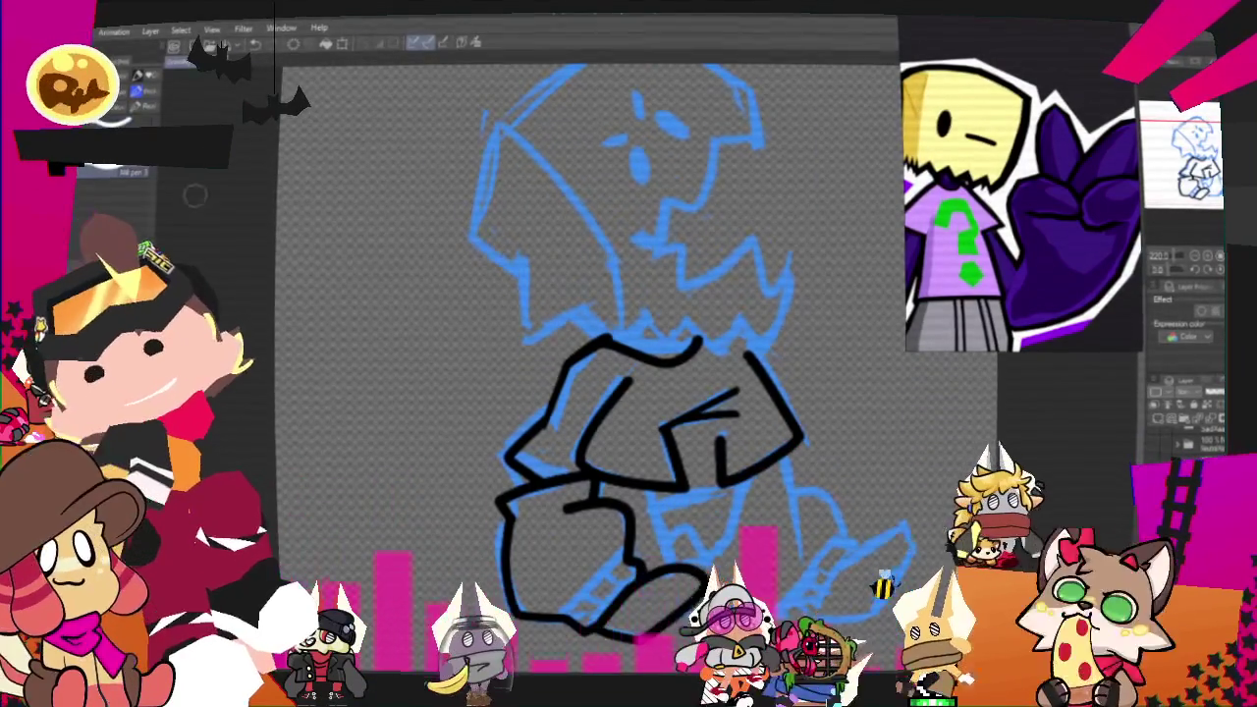
# Step: Extend the torso line downward, add a lower-body stroke, and ink the far right leg
pyautogui.moveTo(728, 489); pyautogui.dragTo(738, 532)
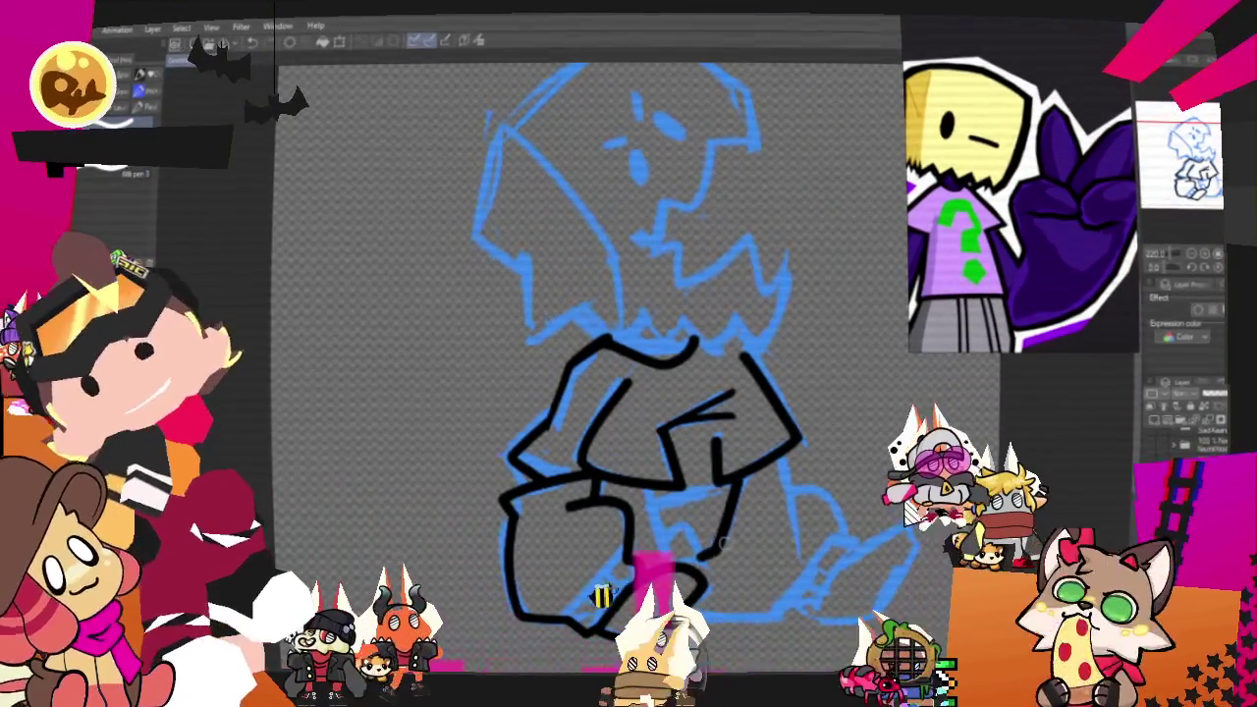
pyautogui.moveTo(687, 527); pyautogui.dragTo(676, 552)
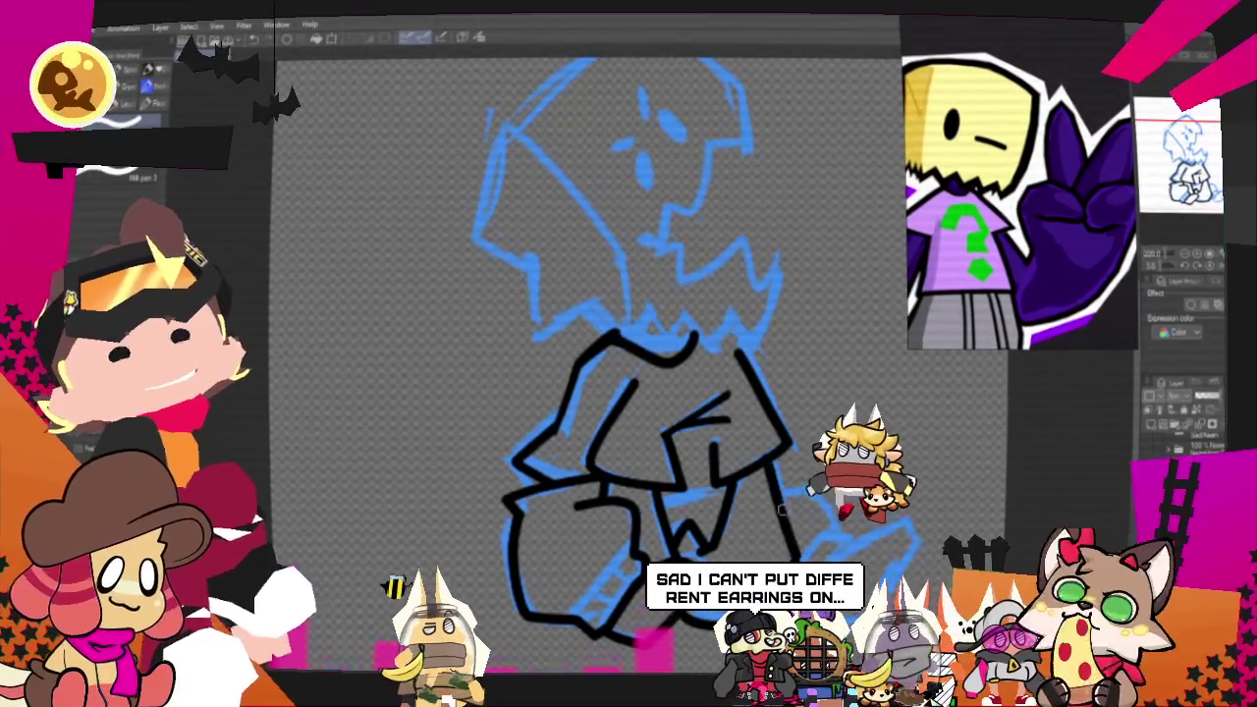
pyautogui.moveTo(759, 462); pyautogui.dragTo(789, 579)
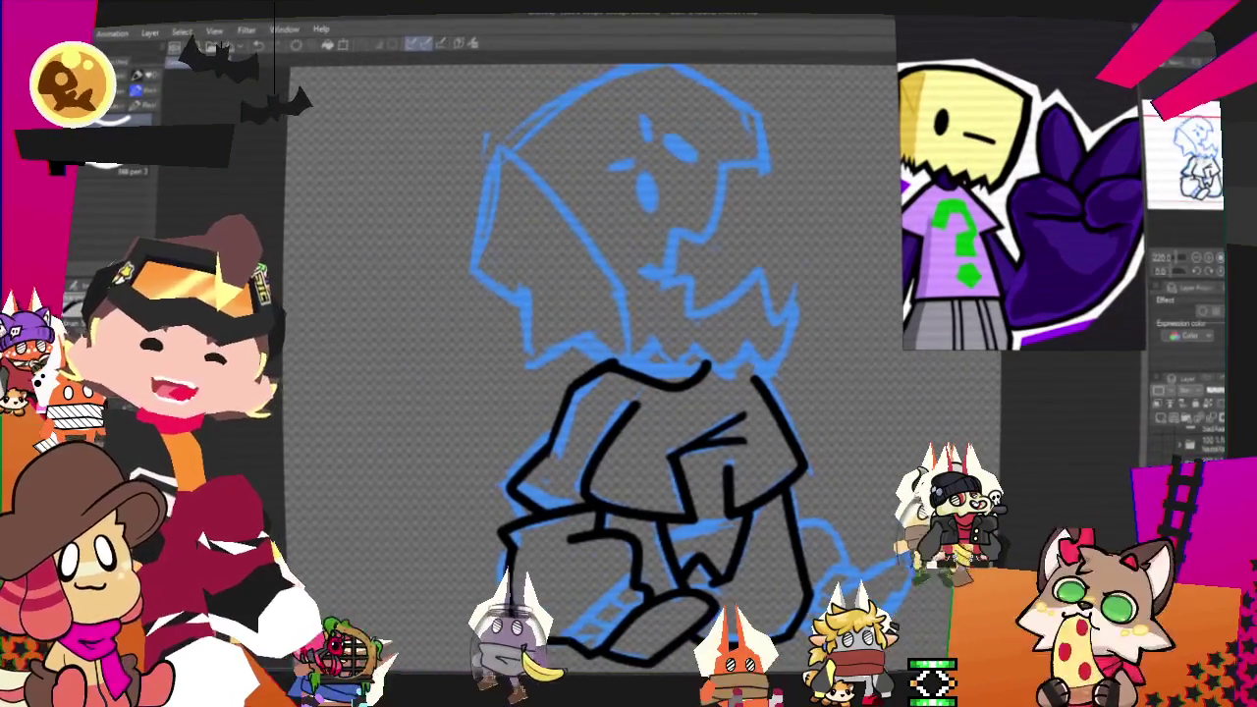
# Step: Outline the hand on the figure's right side
pyautogui.scroll(3, 824, 413)
pyautogui.scroll(-2, 629, 344)
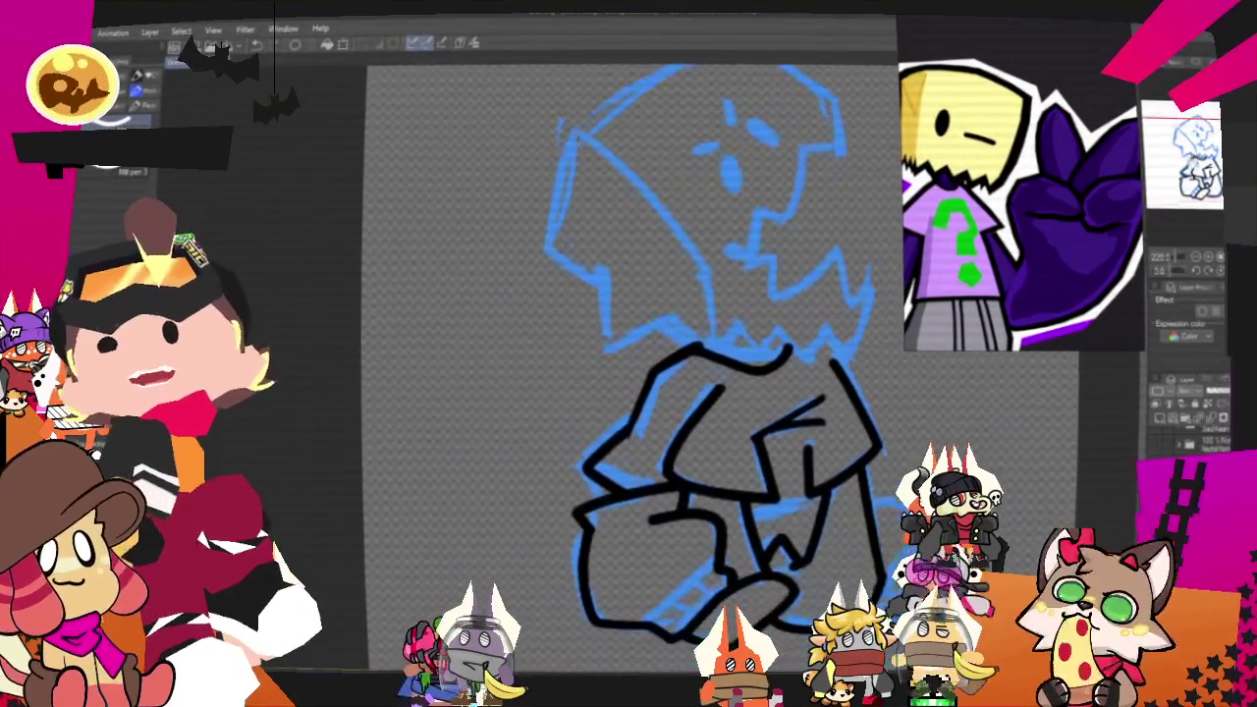
pyautogui.scroll(-2, 629, 344)
pyautogui.scroll(-2, 628, 344)
pyautogui.scroll(-2, 629, 344)
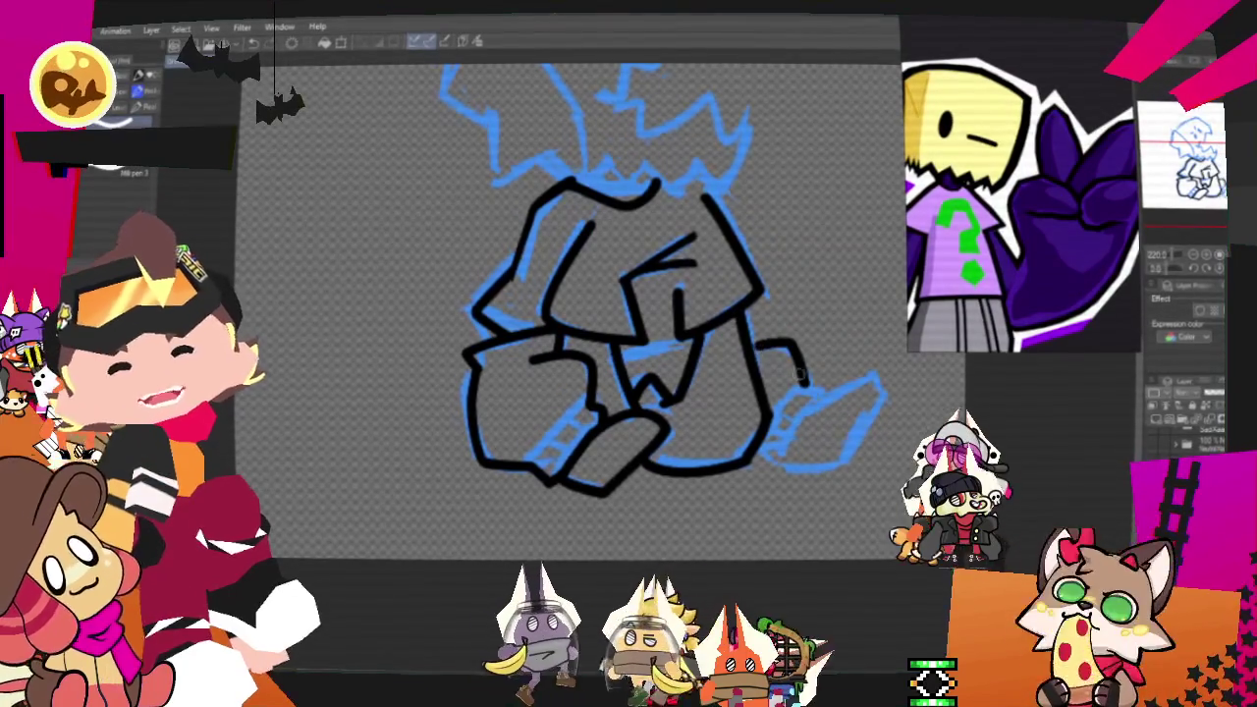
pyautogui.moveTo(761, 342)
pyautogui.mouseDown()
pyautogui.moveTo(790, 422)
pyautogui.moveTo(769, 465)
pyautogui.mouseUp()
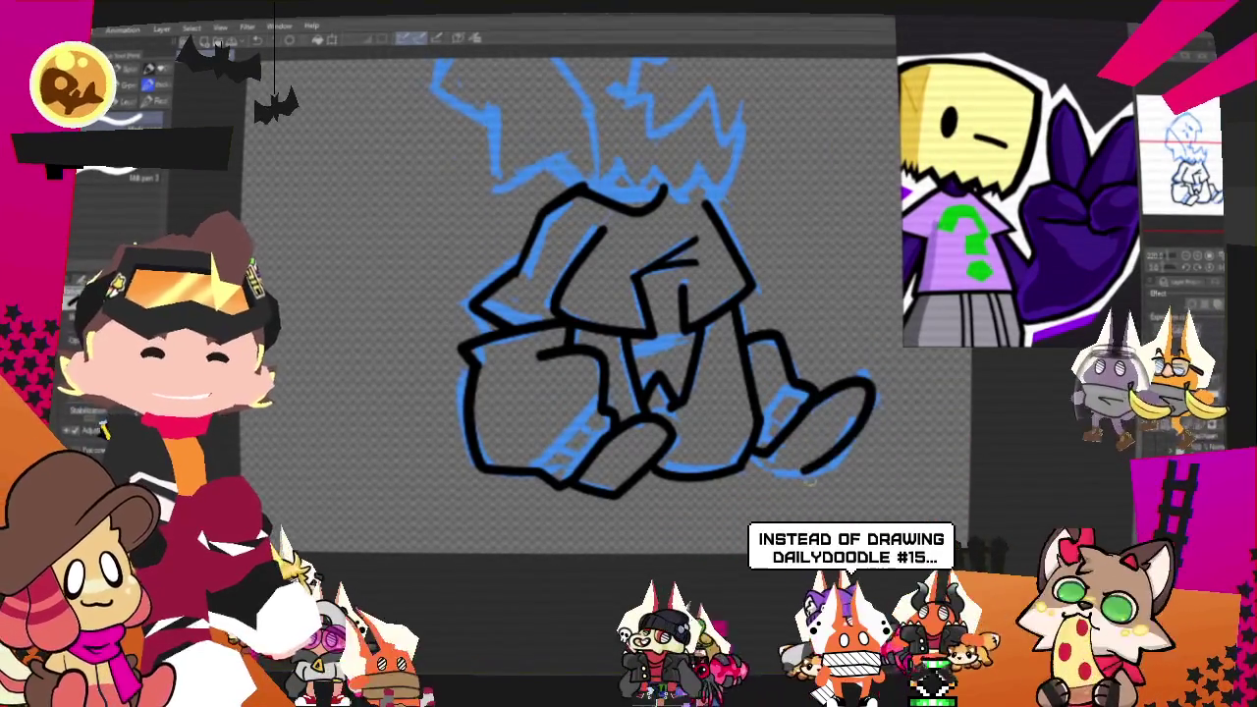
# Step: Ink the right shoe's outline, redrawing the overlong stroke
pyautogui.moveTo(815, 432); pyautogui.dragTo(864, 393)
pyautogui.hotkey('ctrl', 'z')
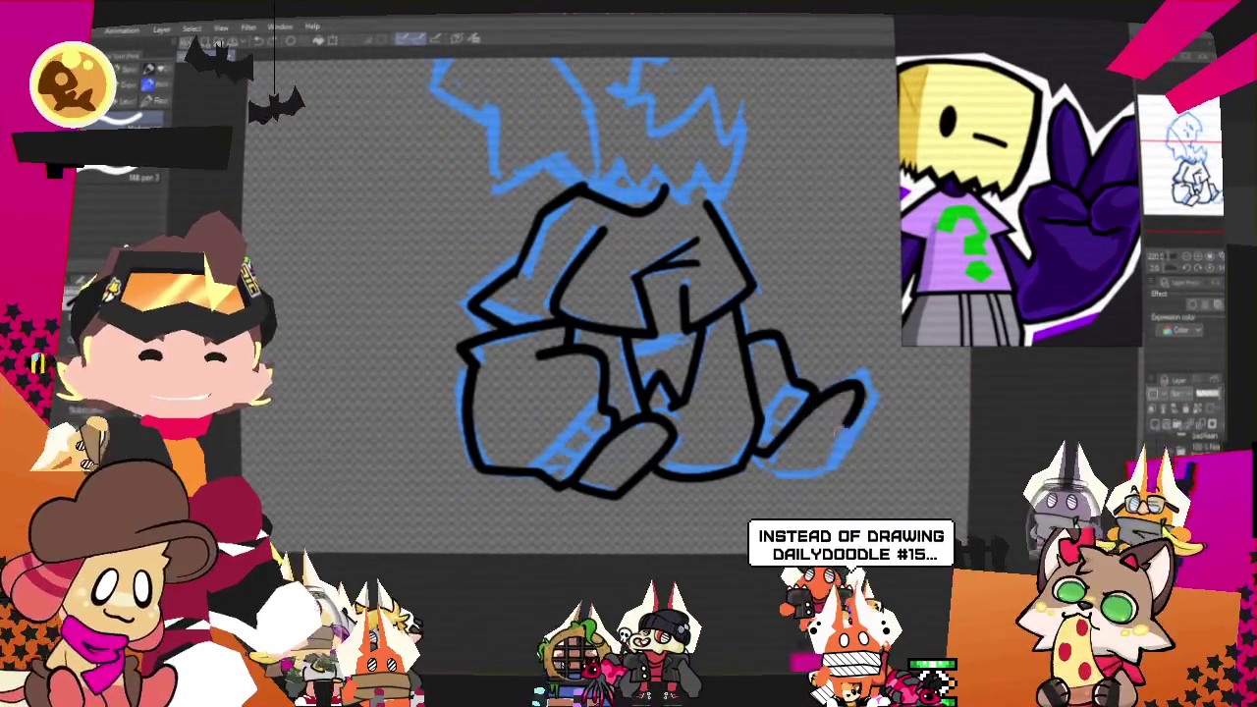
pyautogui.moveTo(813, 393); pyautogui.dragTo(818, 459)
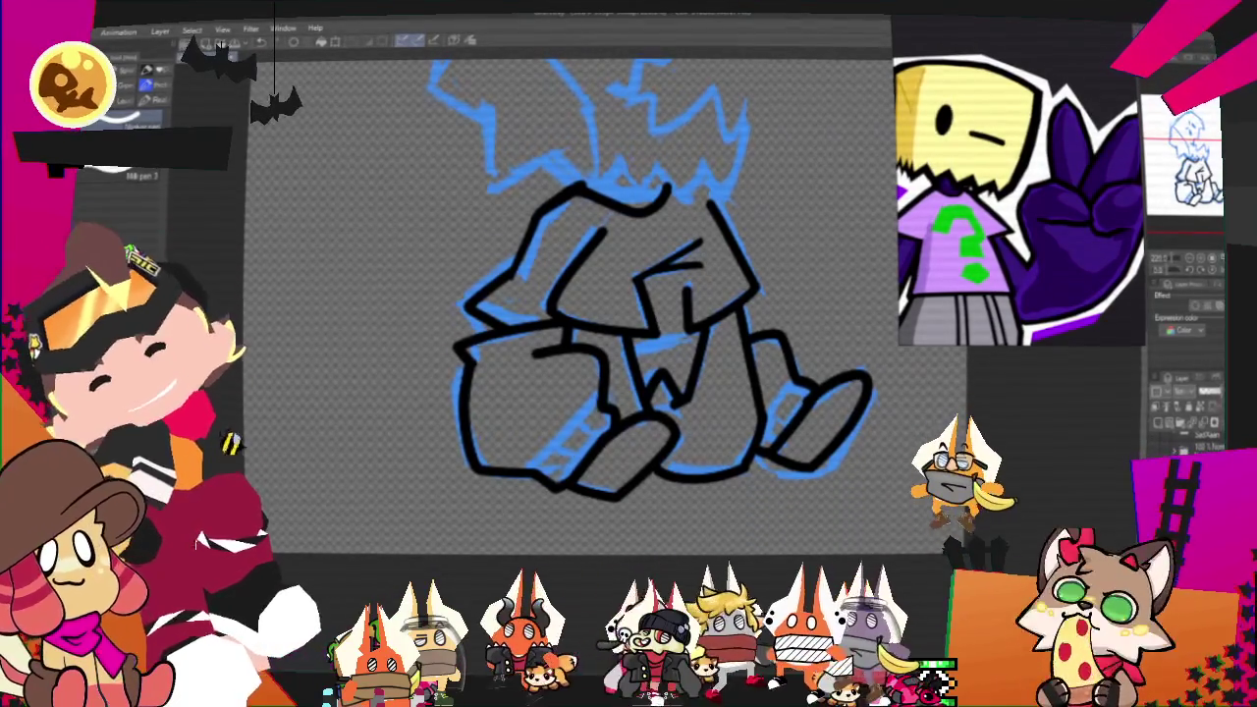
pyautogui.moveTo(638, 403)
pyautogui.mouseDown()
pyautogui.moveTo(768, 312)
pyautogui.moveTo(744, 322)
pyautogui.mouseUp()
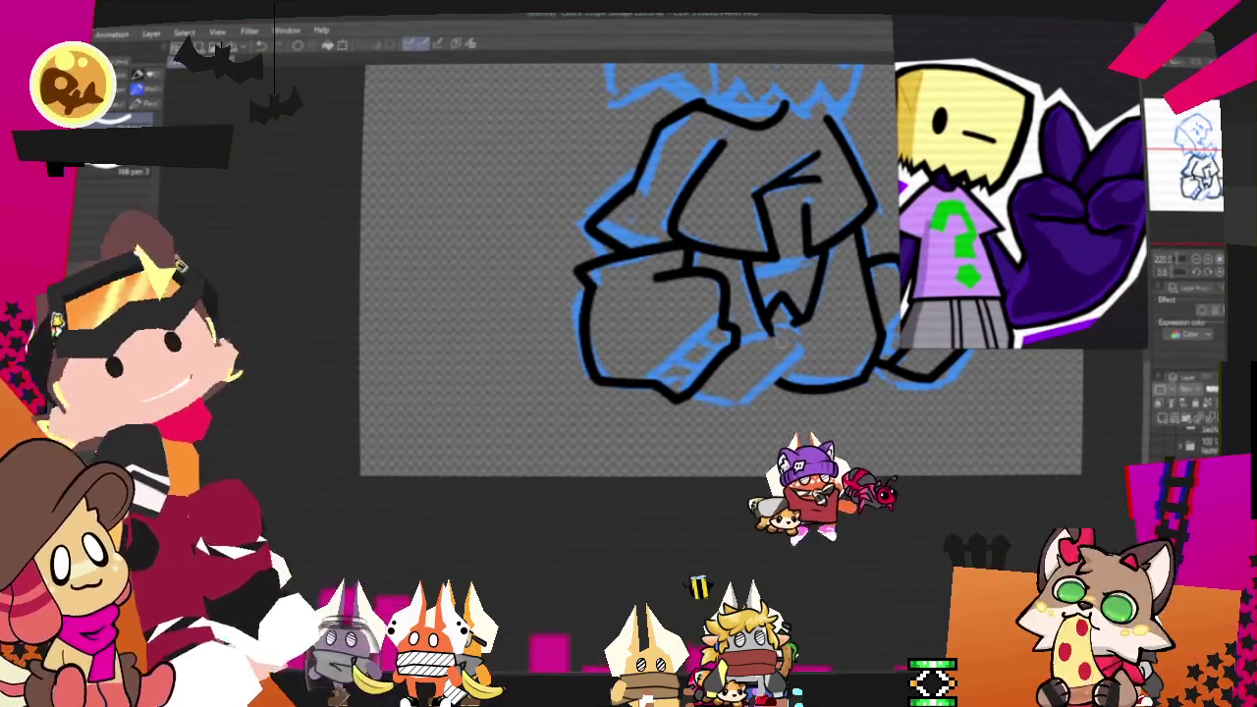
# Step: Ink two curves along the front foot's bottom, then fit the view to show the head
pyautogui.moveTo(734, 356); pyautogui.dragTo(751, 411)
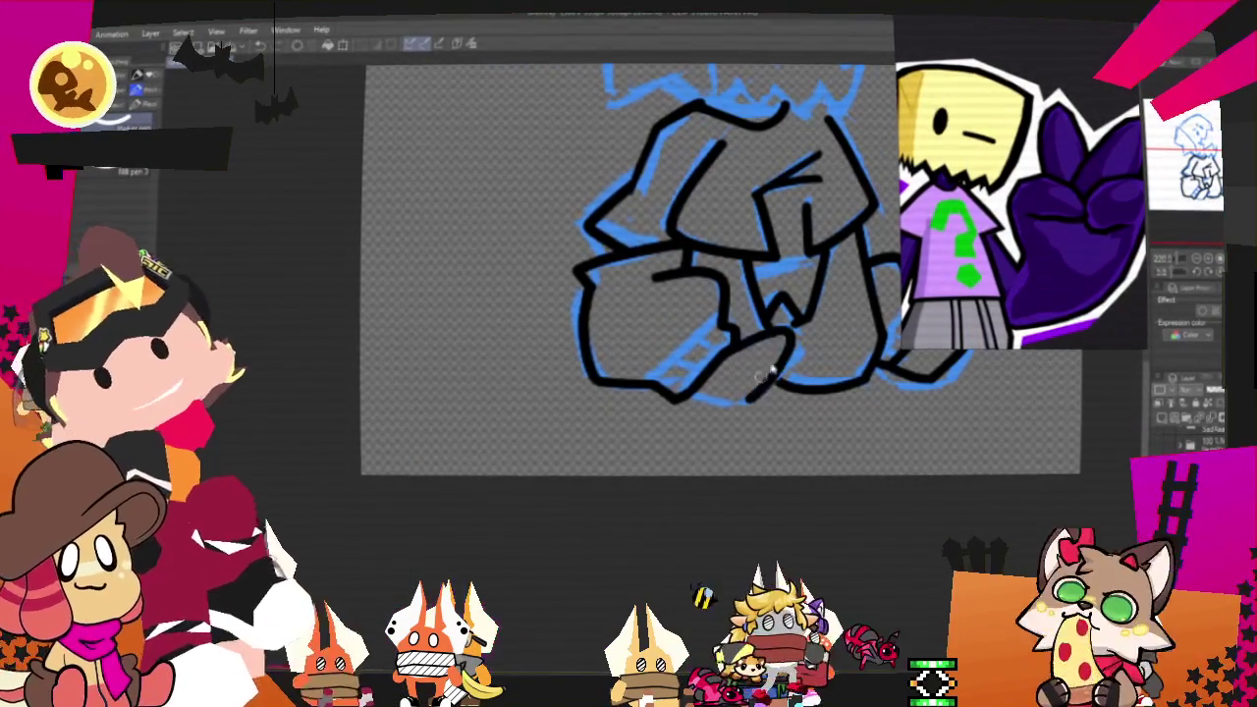
pyautogui.moveTo(790, 336); pyautogui.dragTo(693, 408)
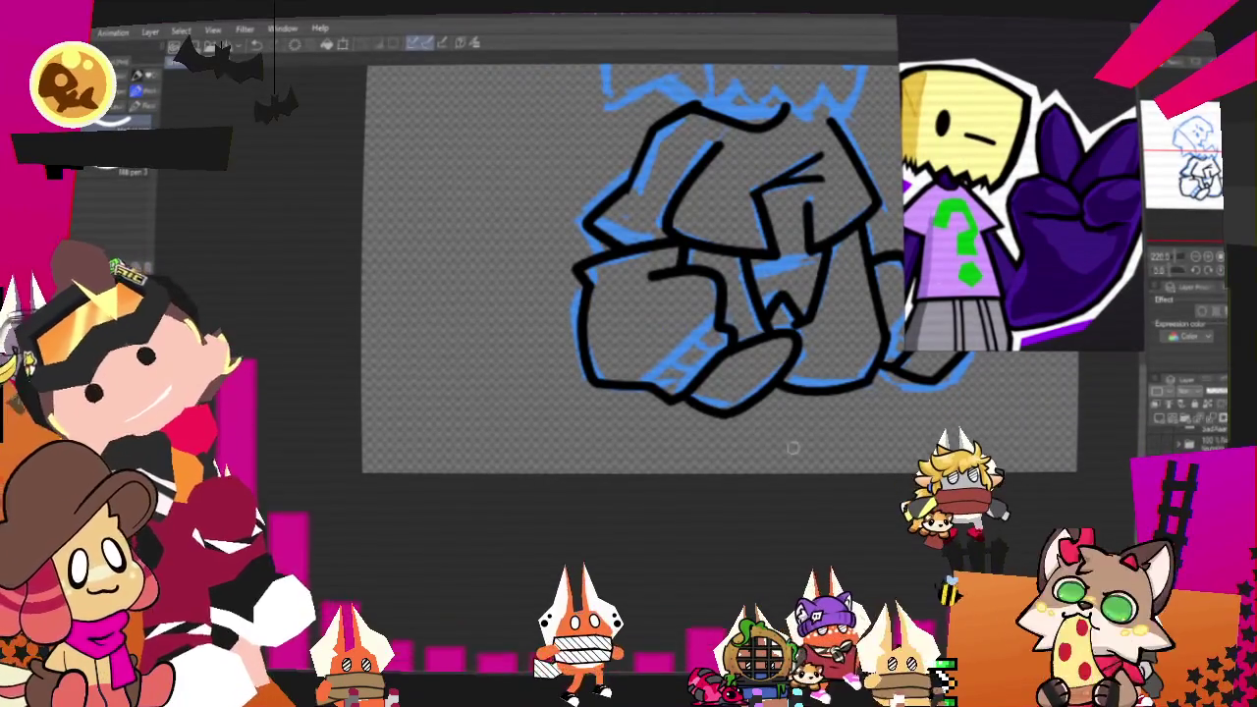
pyautogui.hotkey('ctrl', '0')
pyautogui.scroll(2, 648, 374)
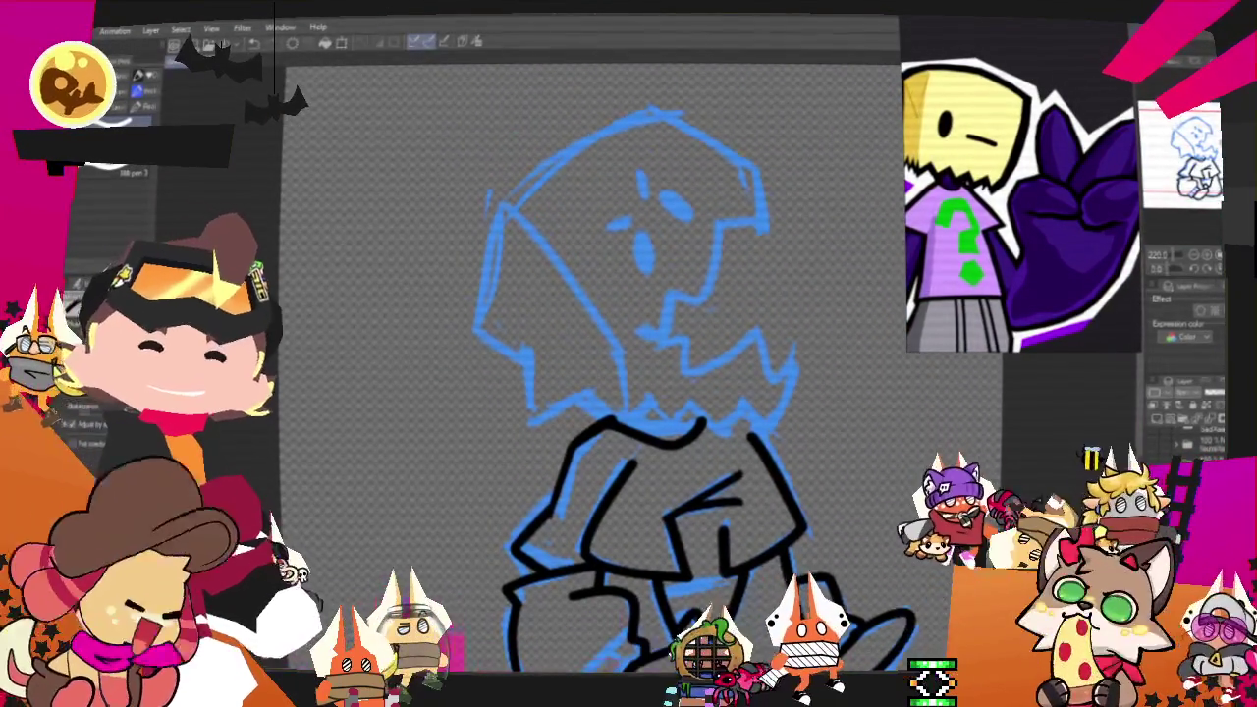
pyautogui.scroll(-1, 628, 373)
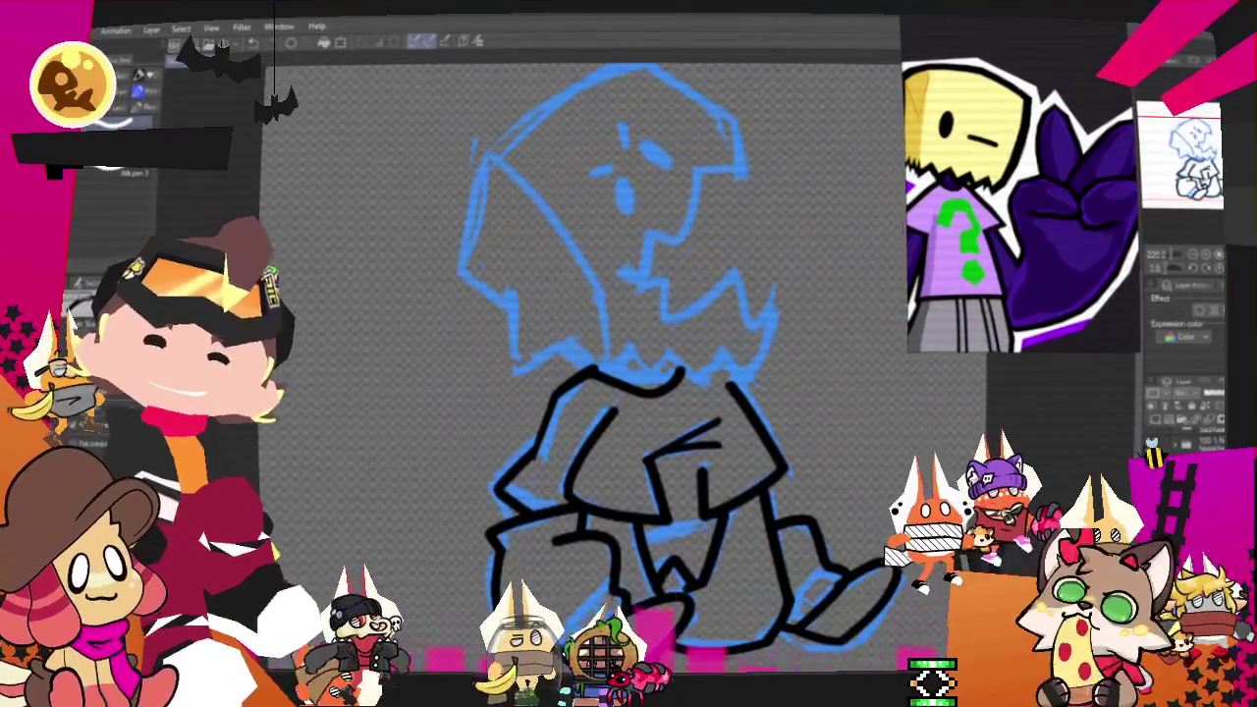
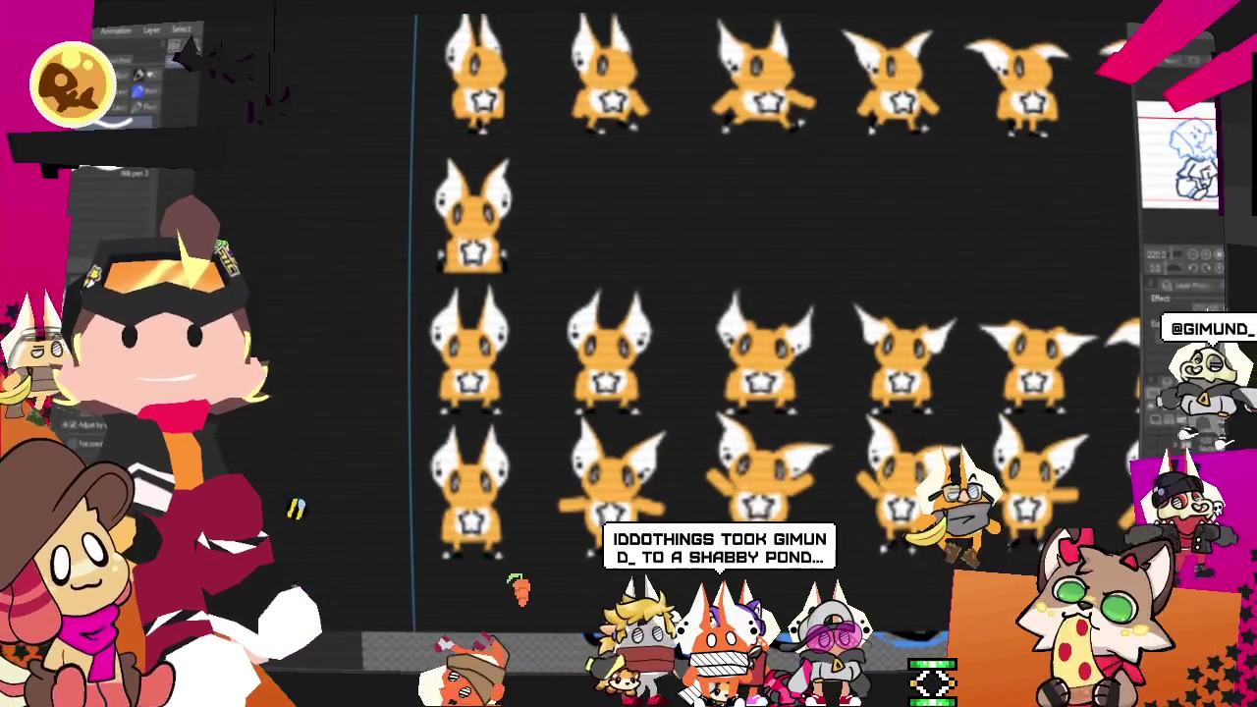
# Step: Marquee-select both orange fox sprite groups on the canvas and delete them
pyautogui.hotkey('ctrl', '-')
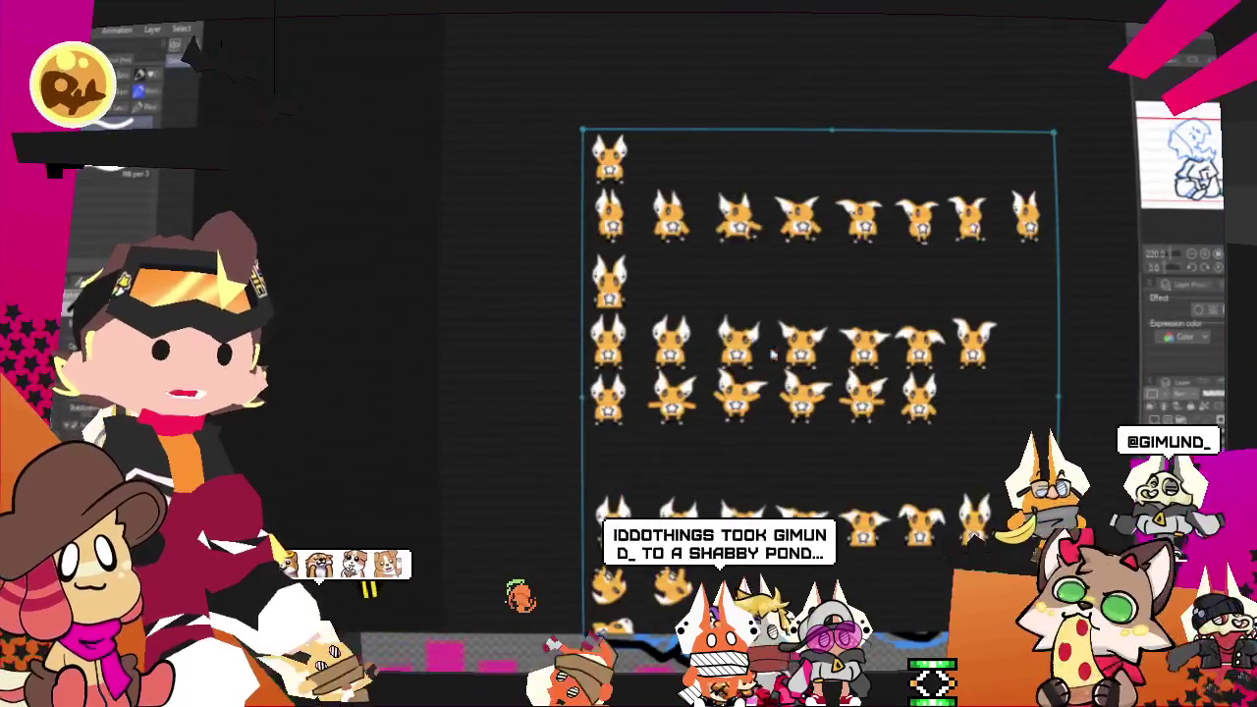
pyautogui.hotkey('ctrl', '-')
pyautogui.moveTo(700, 365); pyautogui.dragTo(665, 303)
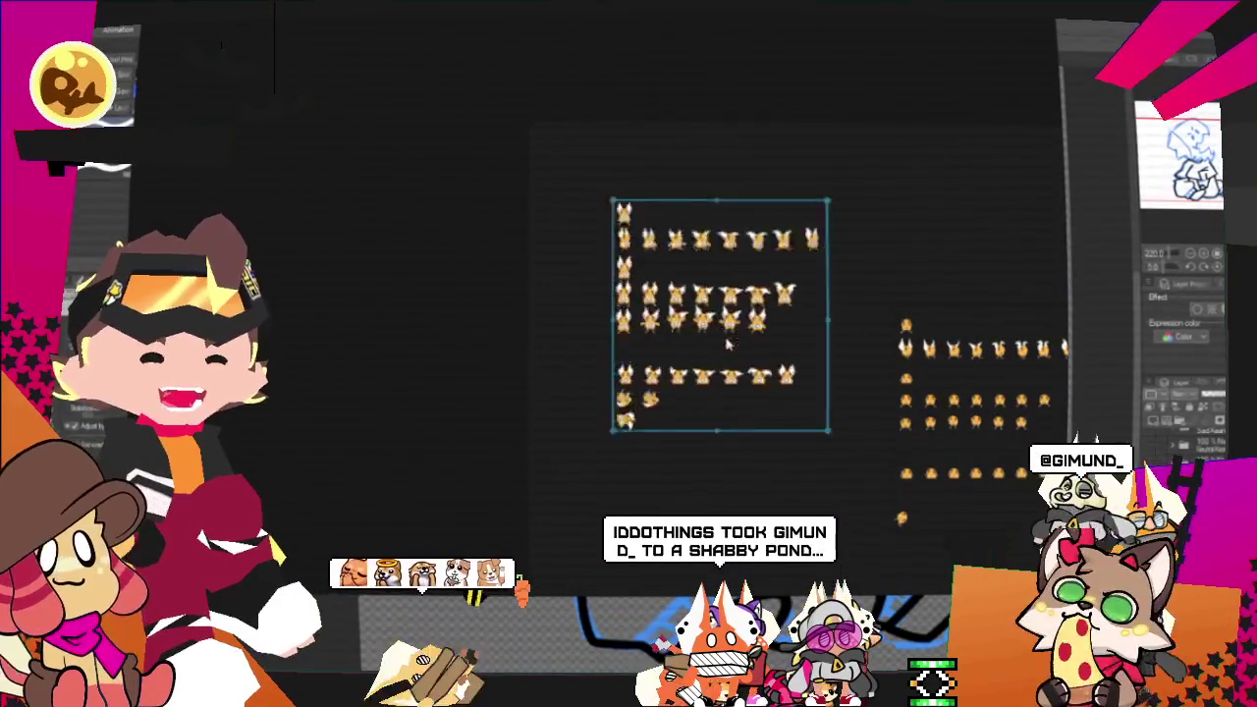
pyautogui.hotkey('ctrl', '+')
pyautogui.moveTo(708, 363); pyautogui.dragTo(673, 329)
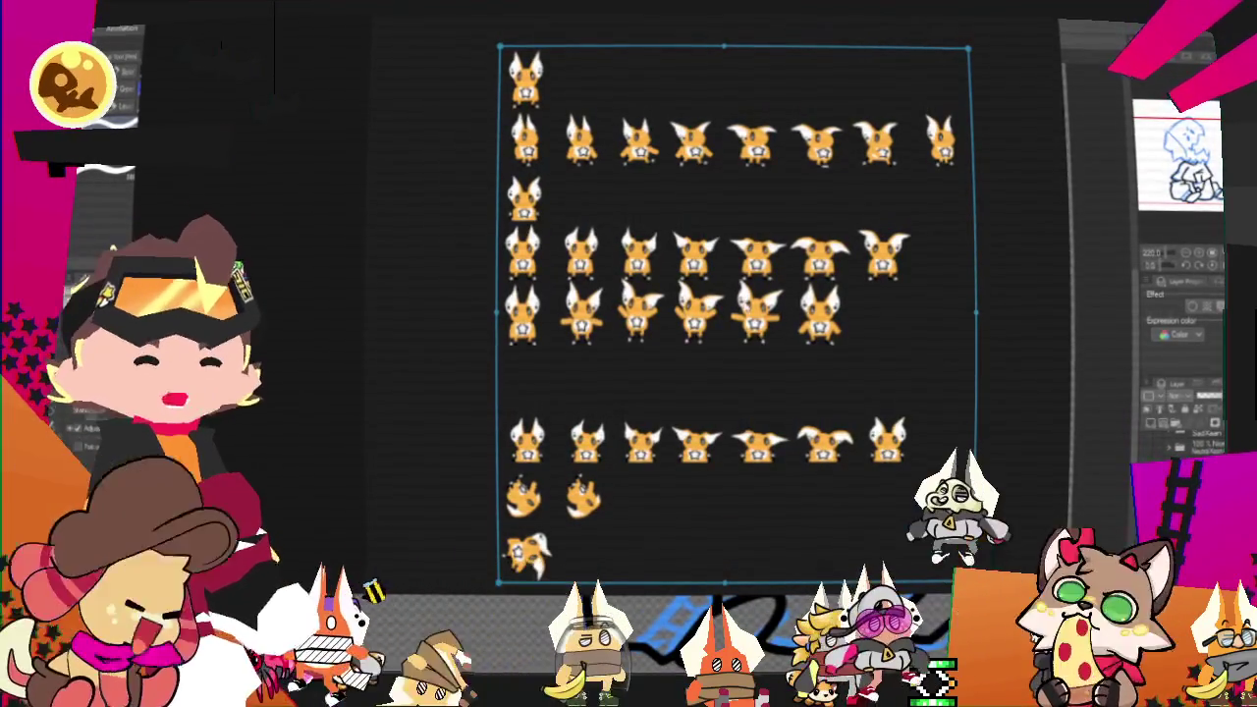
pyautogui.hotkey('ctrl', '+')
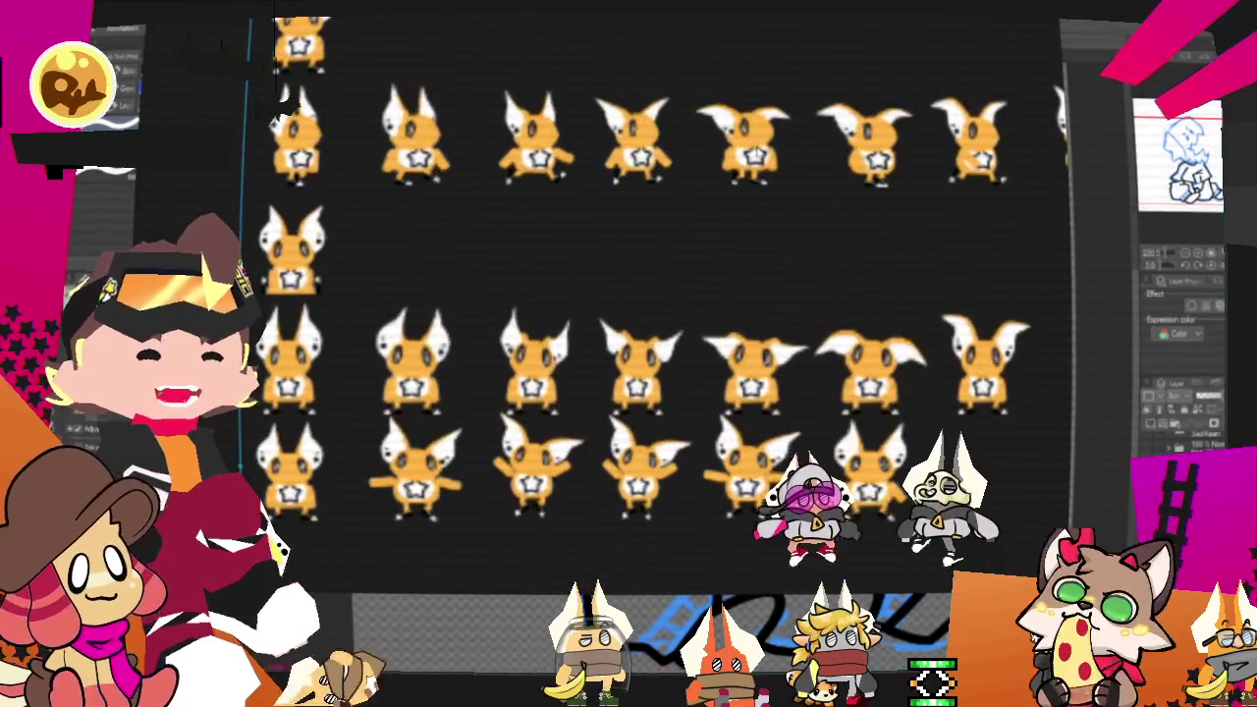
pyautogui.hotkey('ctrl', '-')
pyautogui.hotkey('ctrl', '-')
pyautogui.hotkey('ctrl', '-')
pyautogui.moveTo(595, 134); pyautogui.dragTo(914, 371)
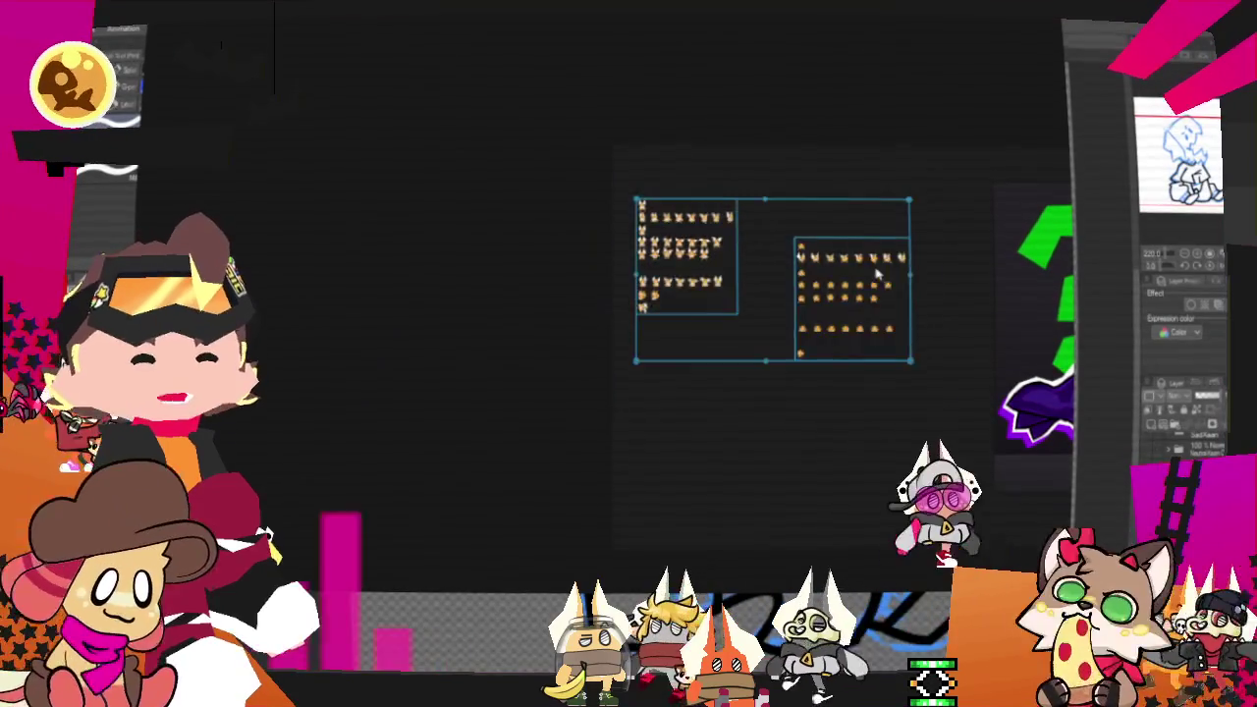
pyautogui.press('Delete')
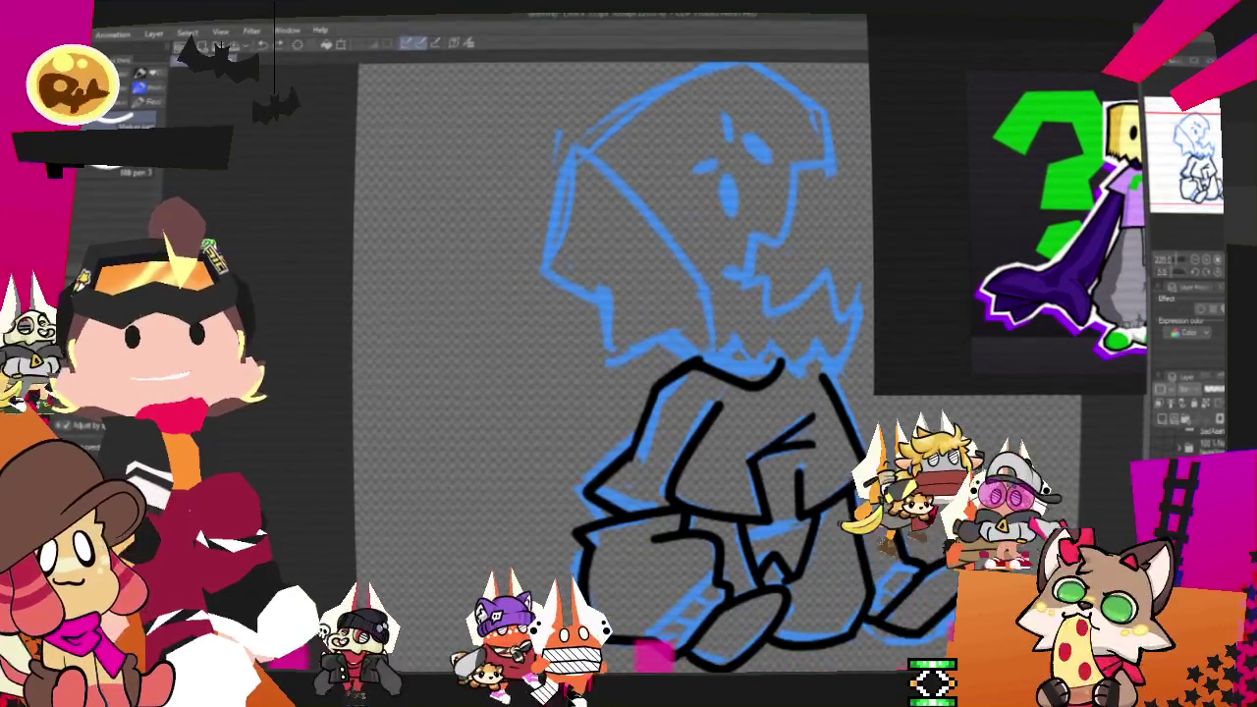
# Step: On the hooded character sketch, ink a short black stroke along the hood's right edge
pyautogui.scroll(-3, 414, 537)
pyautogui.scroll(4, 491, 491)
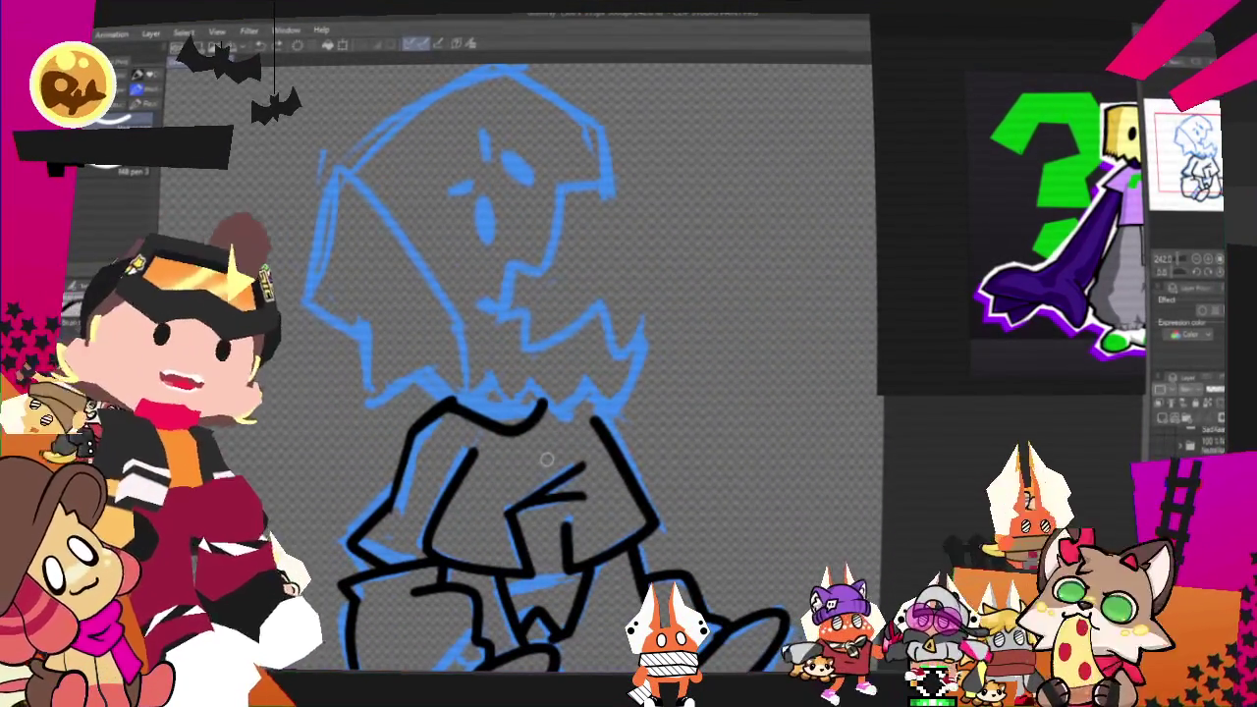
pyautogui.scroll(-2, 547, 458)
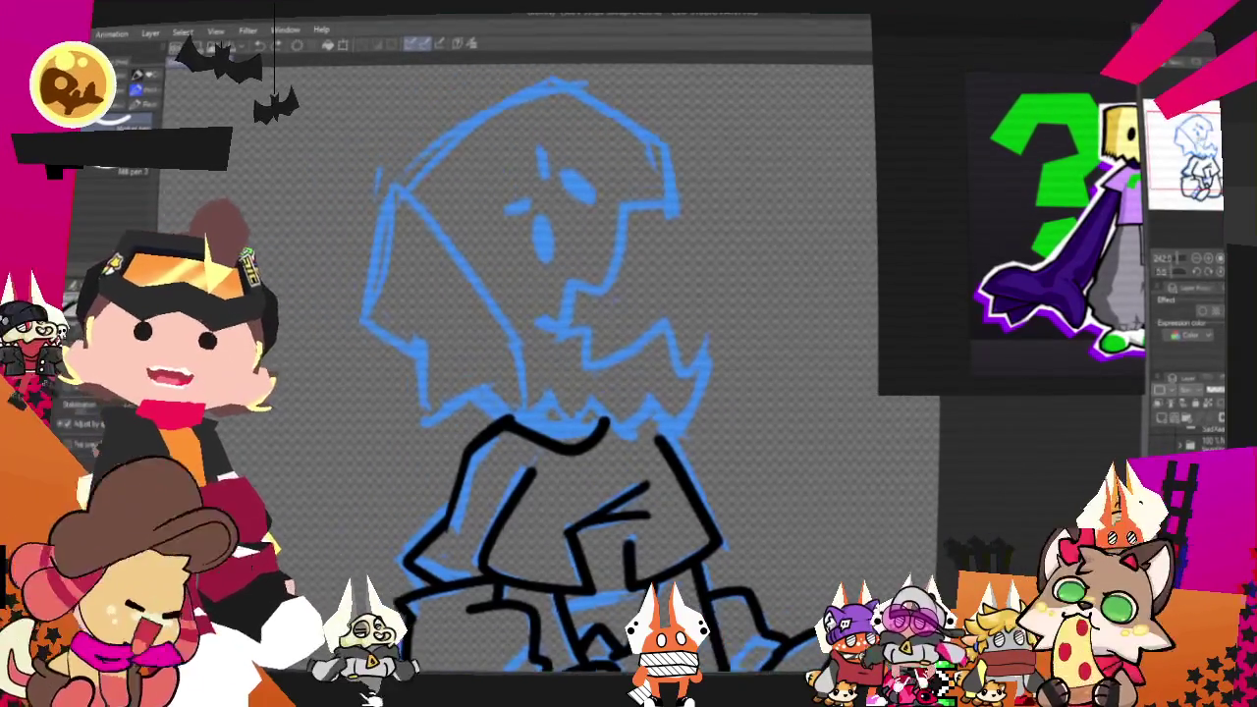
pyautogui.scroll(3, 589, 442)
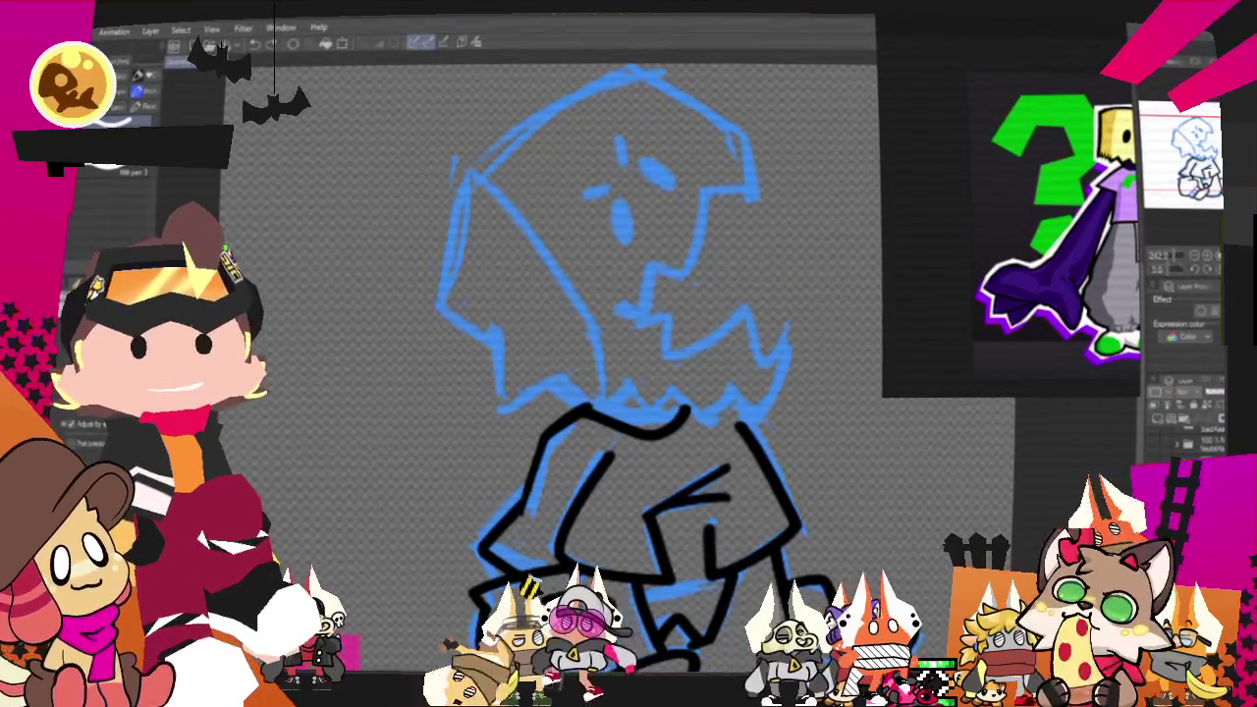
pyautogui.scroll(1, 628, 393)
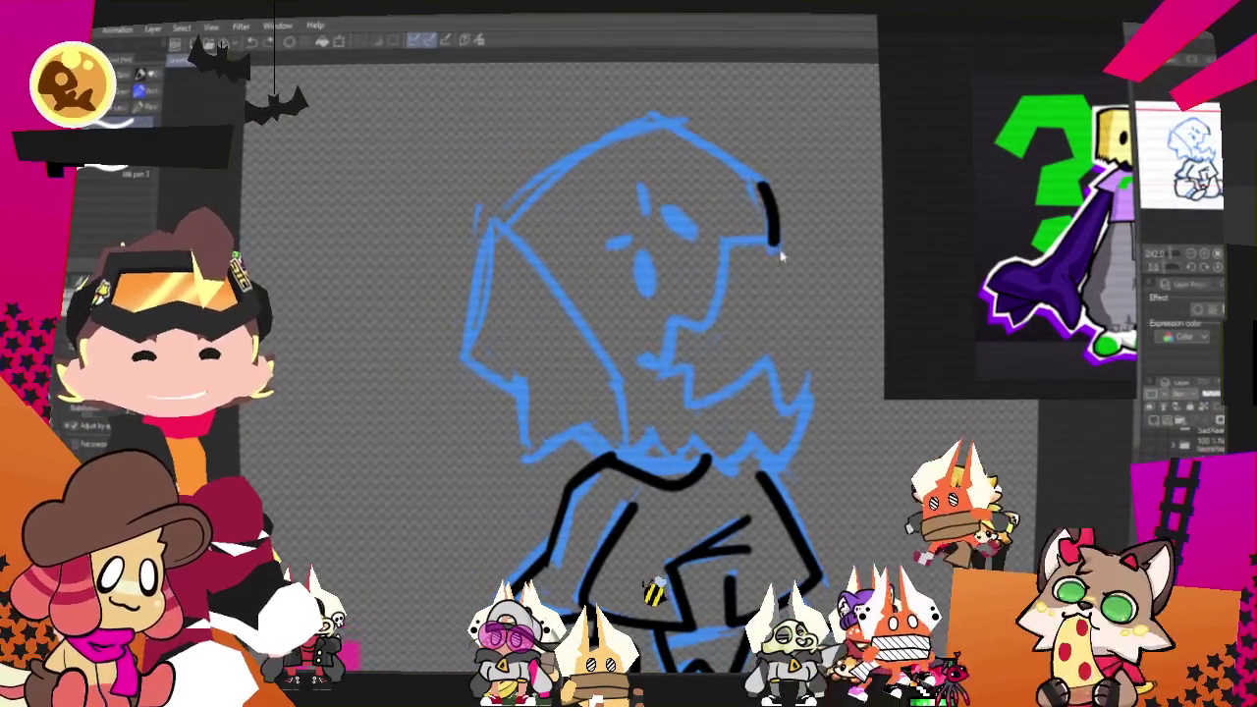
pyautogui.moveTo(687, 334); pyautogui.dragTo(648, 373)
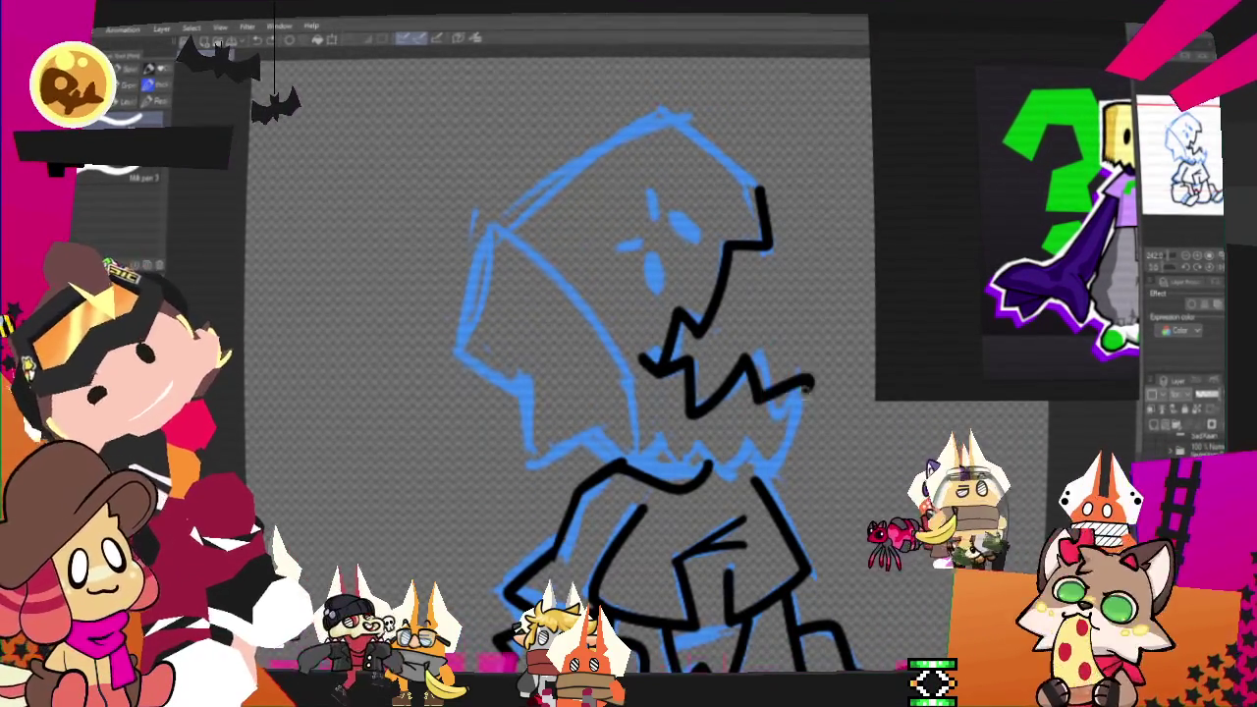
# Step: Ink the lines below the hood's zigzag jaw and across the chest, redrawing the jaw stroke
pyautogui.moveTo(805, 378); pyautogui.dragTo(771, 471)
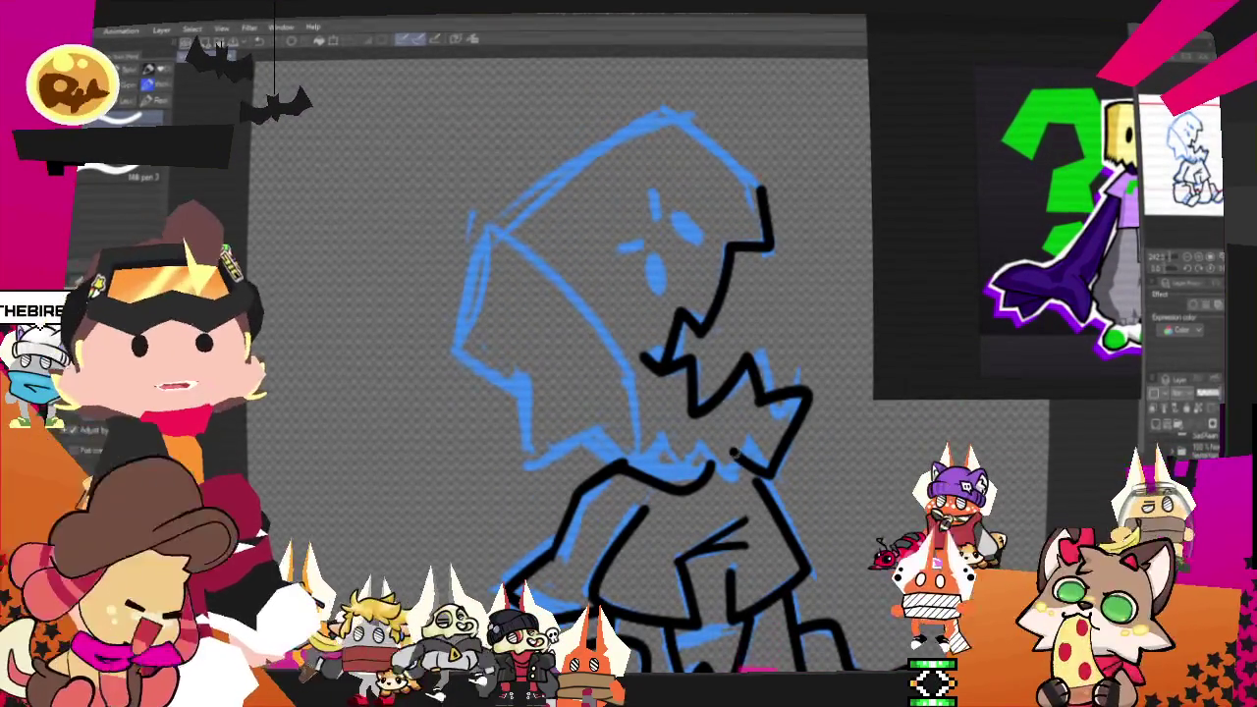
pyautogui.moveTo(677, 442); pyautogui.dragTo(725, 477)
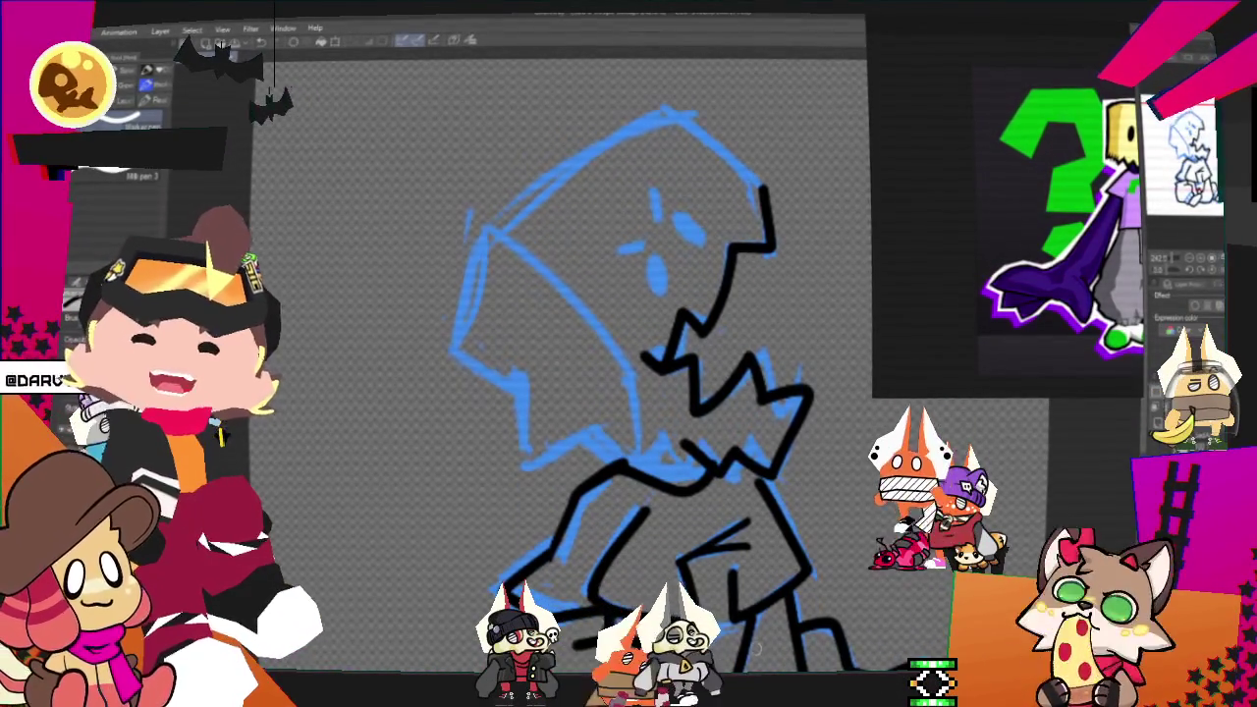
pyautogui.hotkey('ctrl', 'z')
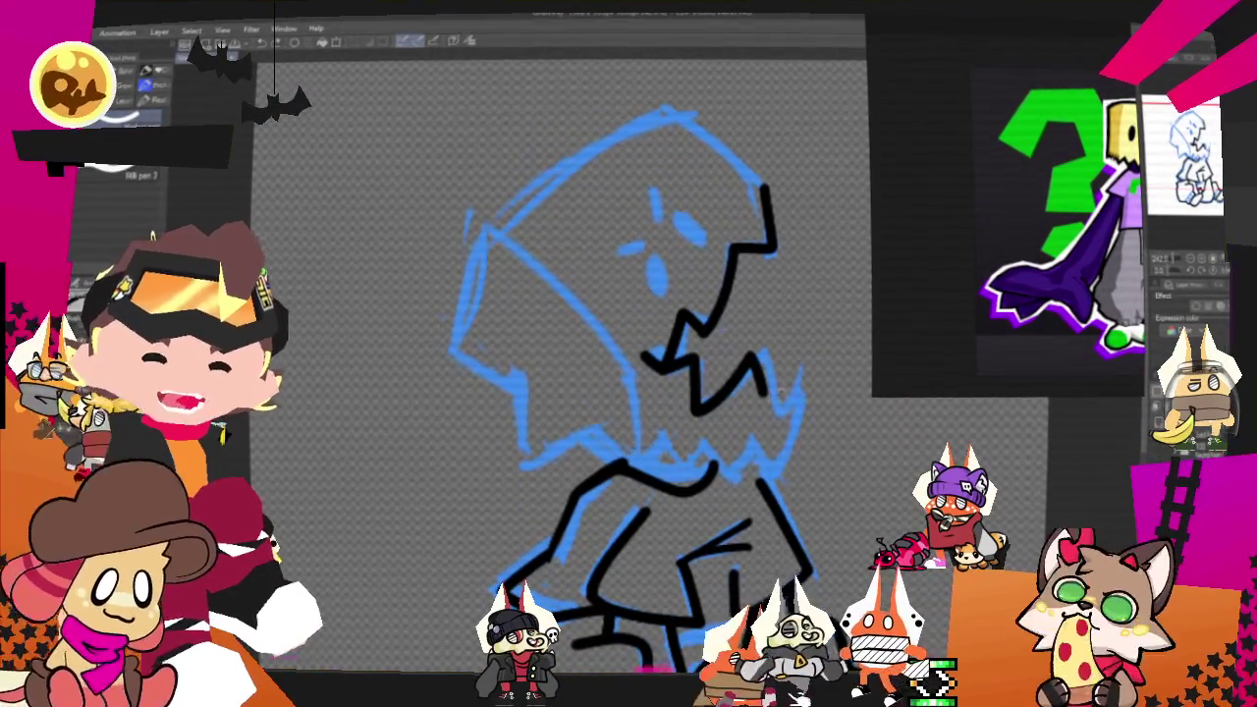
pyautogui.hotkey('ctrl', 'y')
pyautogui.hotkey('ctrl', 'z')
pyautogui.moveTo(758, 377); pyautogui.dragTo(809, 440)
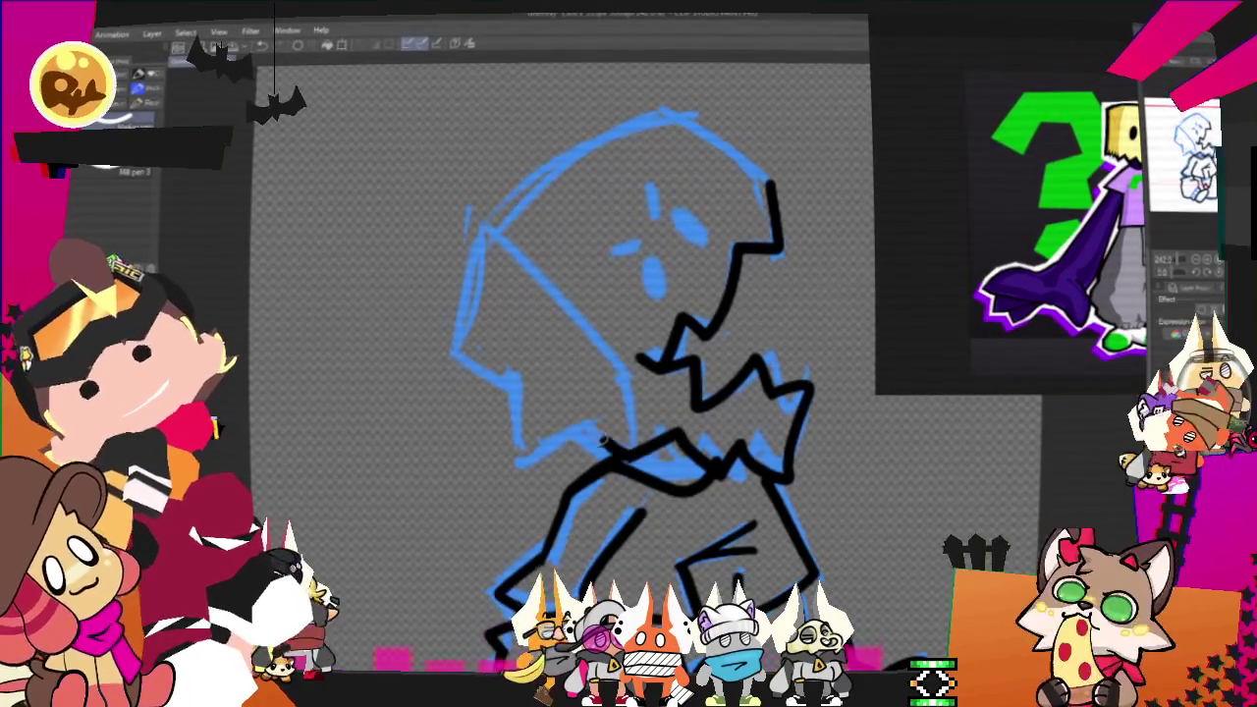
# Step: Ink the hood's lower-left edge, its left point, and the outline over the head and down the right
pyautogui.moveTo(587, 425); pyautogui.dragTo(533, 459)
pyautogui.hotkey('ctrl', 'z')
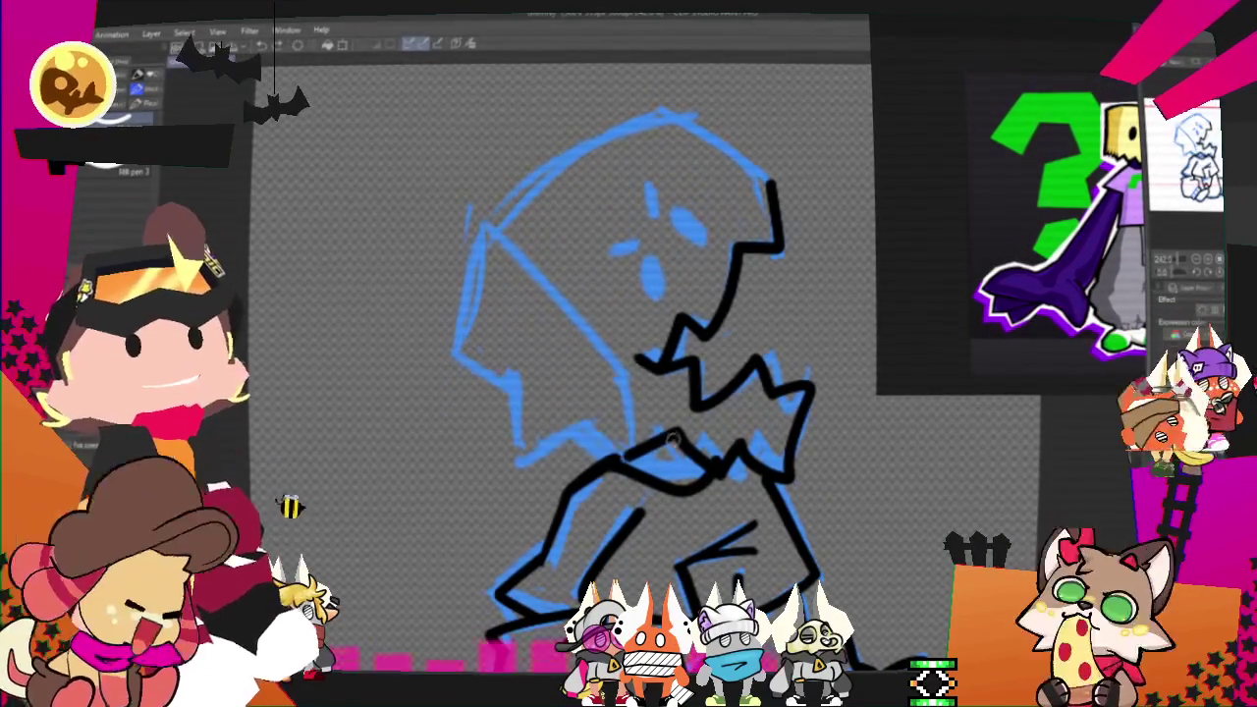
pyautogui.moveTo(581, 418); pyautogui.dragTo(527, 461)
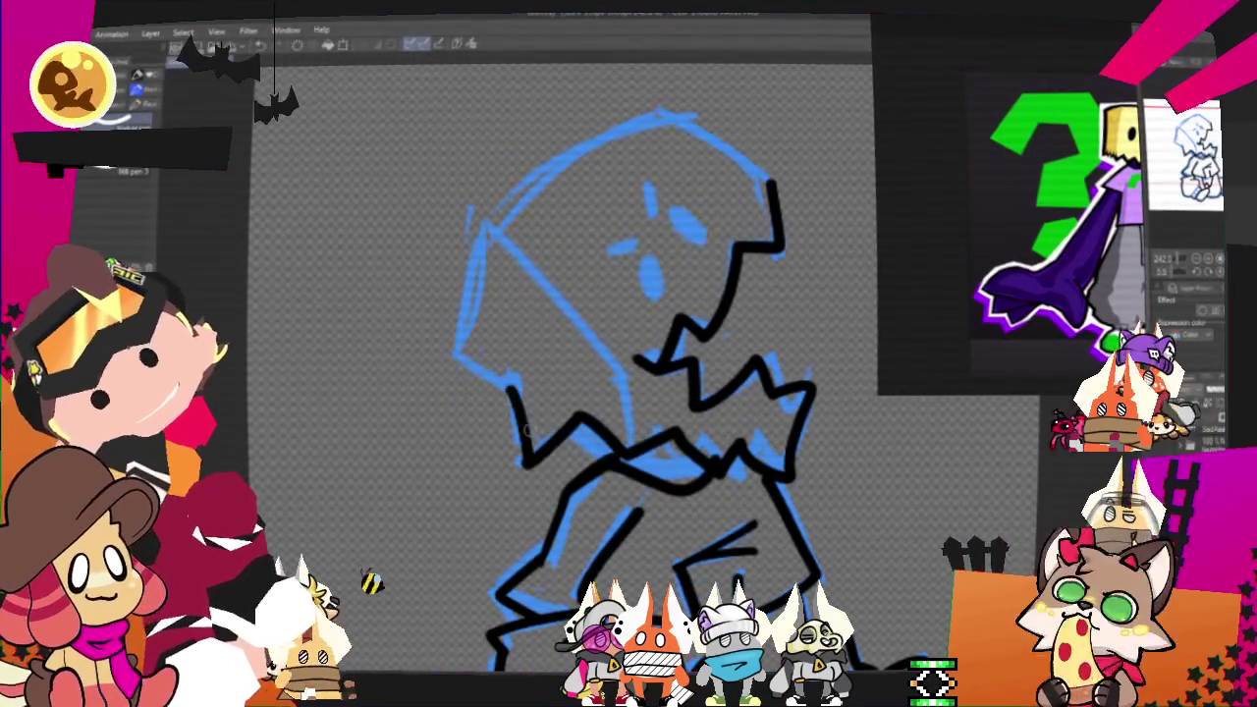
pyautogui.moveTo(509, 371); pyautogui.dragTo(520, 466)
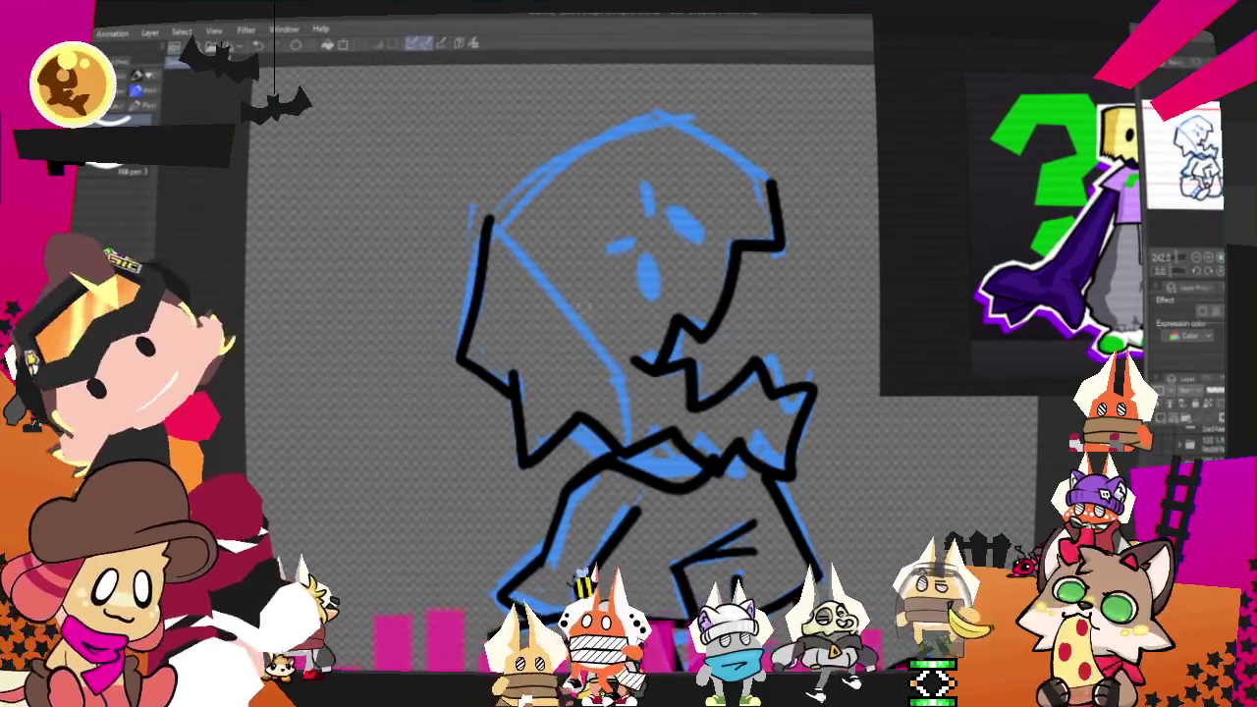
pyautogui.hotkey('ctrl', 'z')
pyautogui.moveTo(462, 354); pyautogui.dragTo(625, 377)
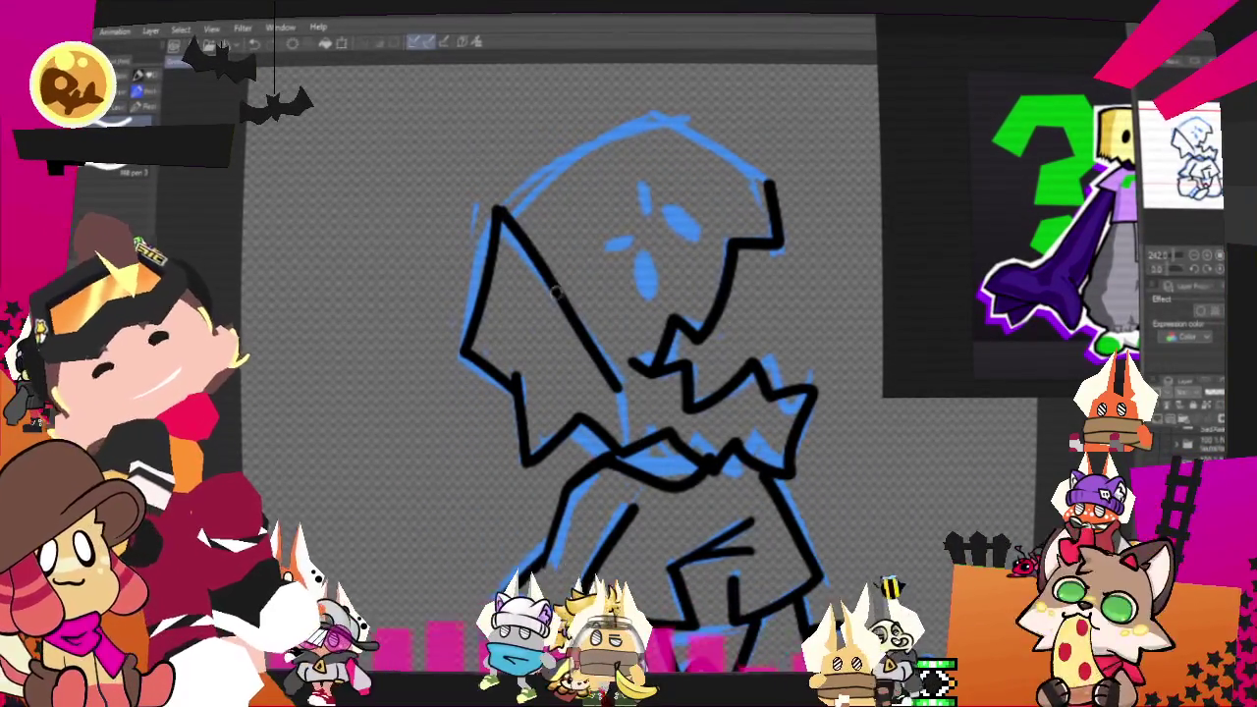
pyautogui.moveTo(496, 206); pyautogui.dragTo(673, 123)
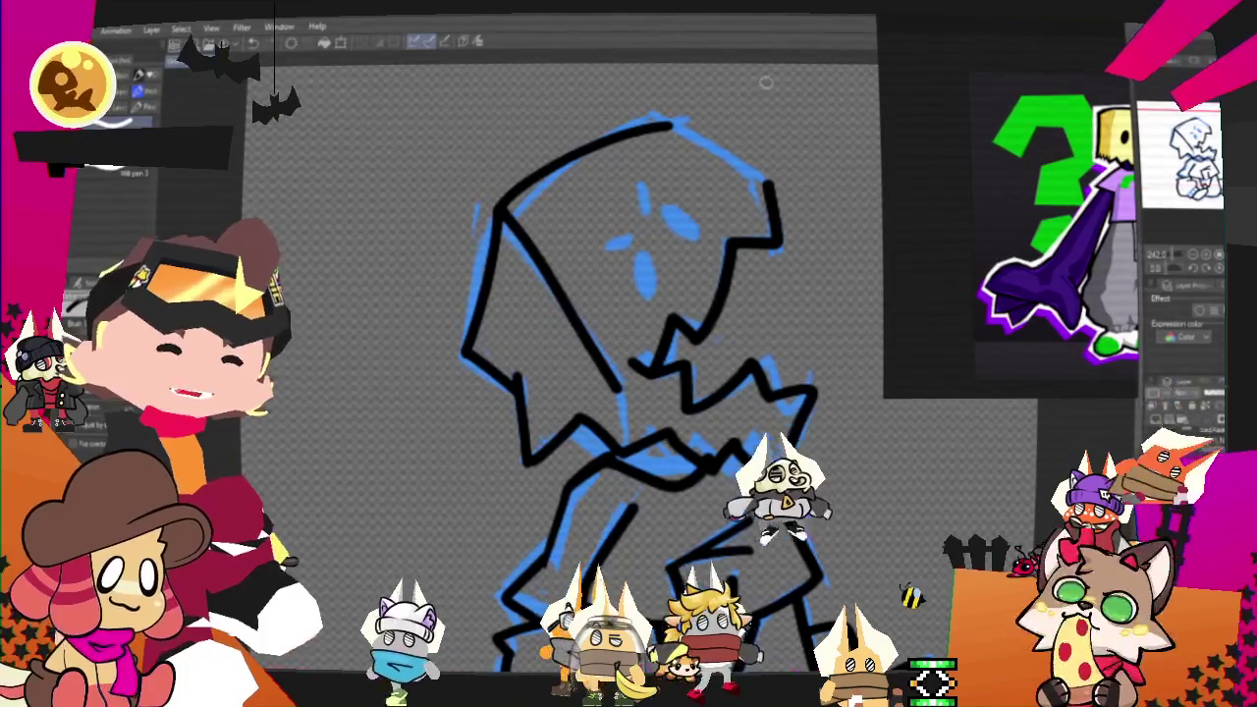
pyautogui.moveTo(667, 126); pyautogui.dragTo(766, 186)
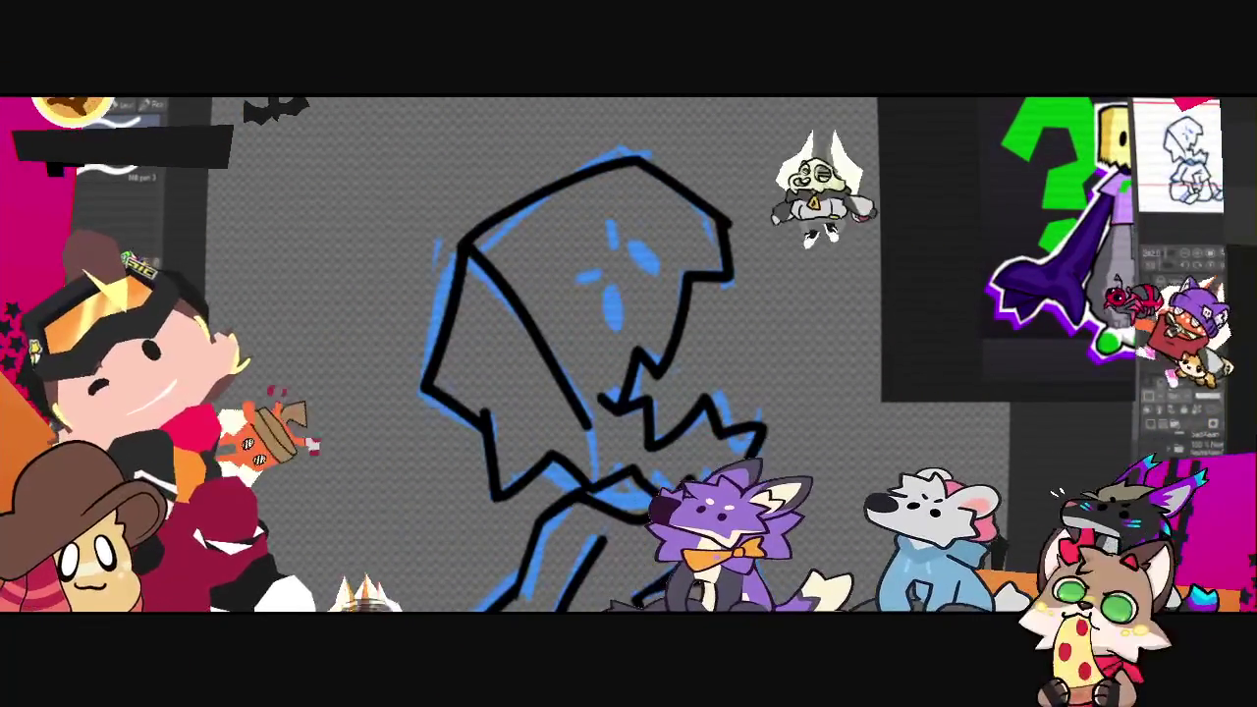
# Step: Ink the first black eye mark on the face
pyautogui.moveTo(609, 280); pyautogui.dragTo(614, 329)
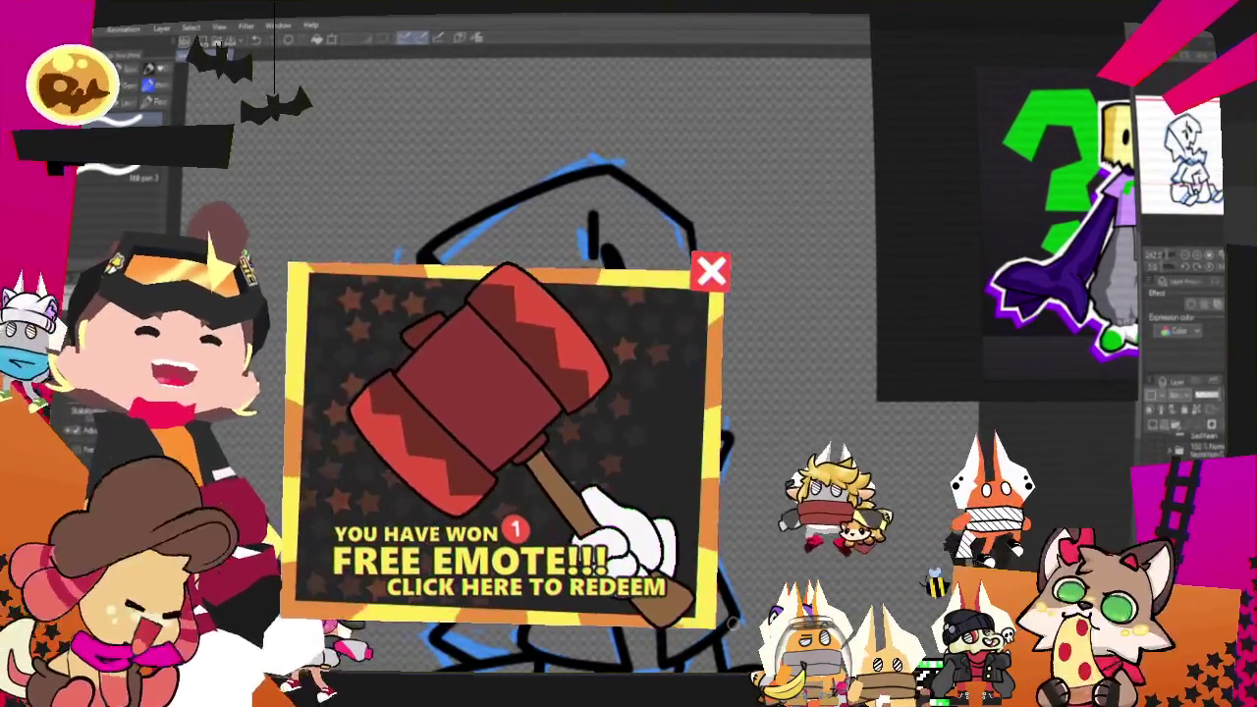
pyautogui.scroll(2, 589, 373)
pyautogui.scroll(2, 589, 374)
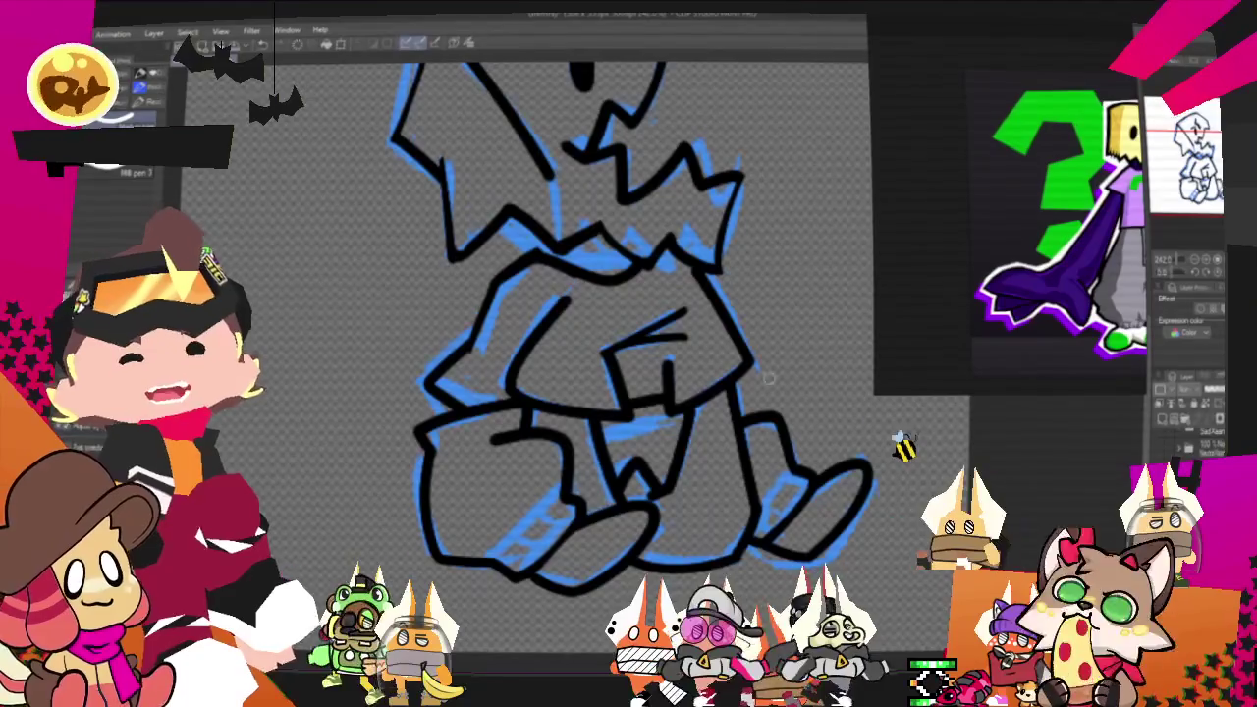
pyautogui.scroll(2, 724, 441)
pyautogui.scroll(2, 639, 300)
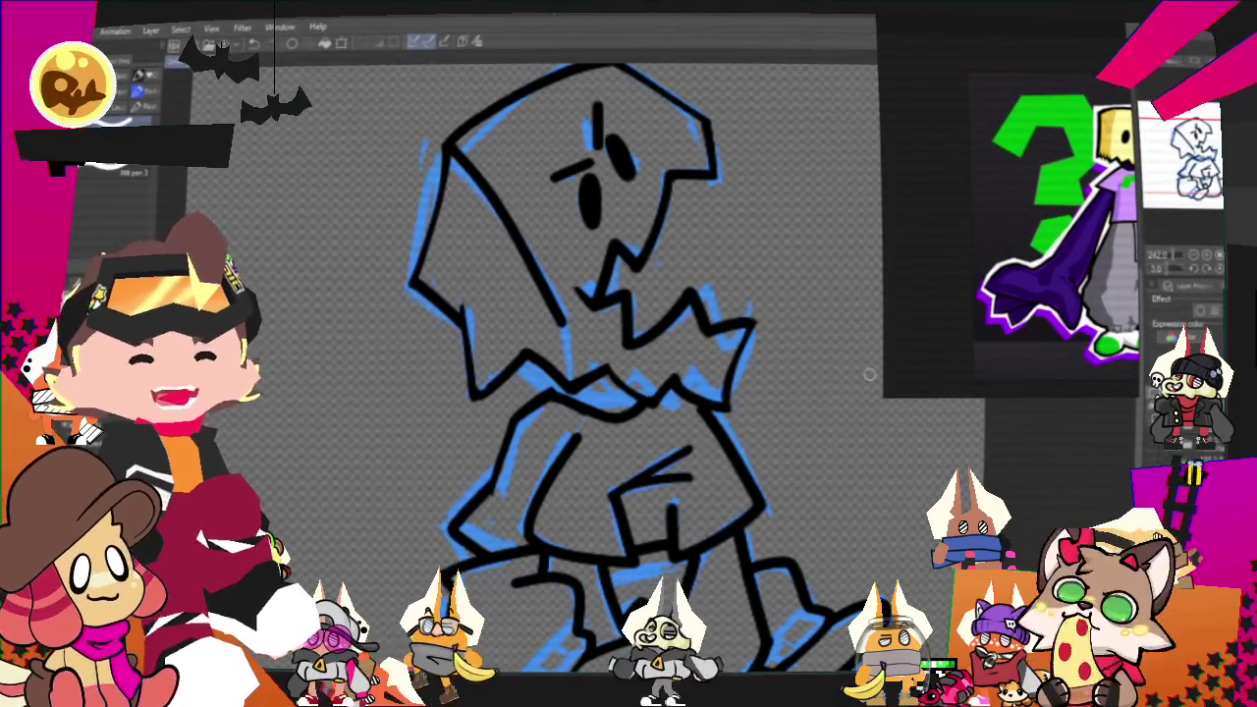
pyautogui.moveTo(511, 294); pyautogui.dragTo(486, 282)
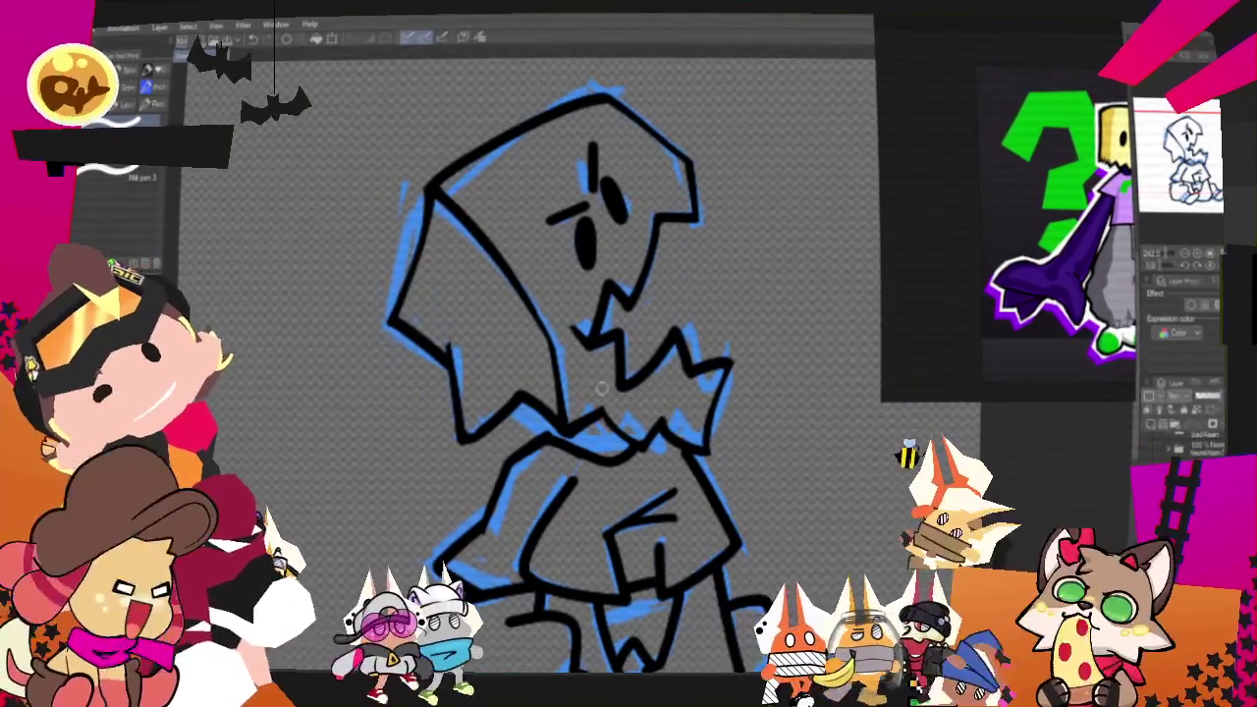
pyautogui.moveTo(811, 175); pyautogui.dragTo(860, 253)
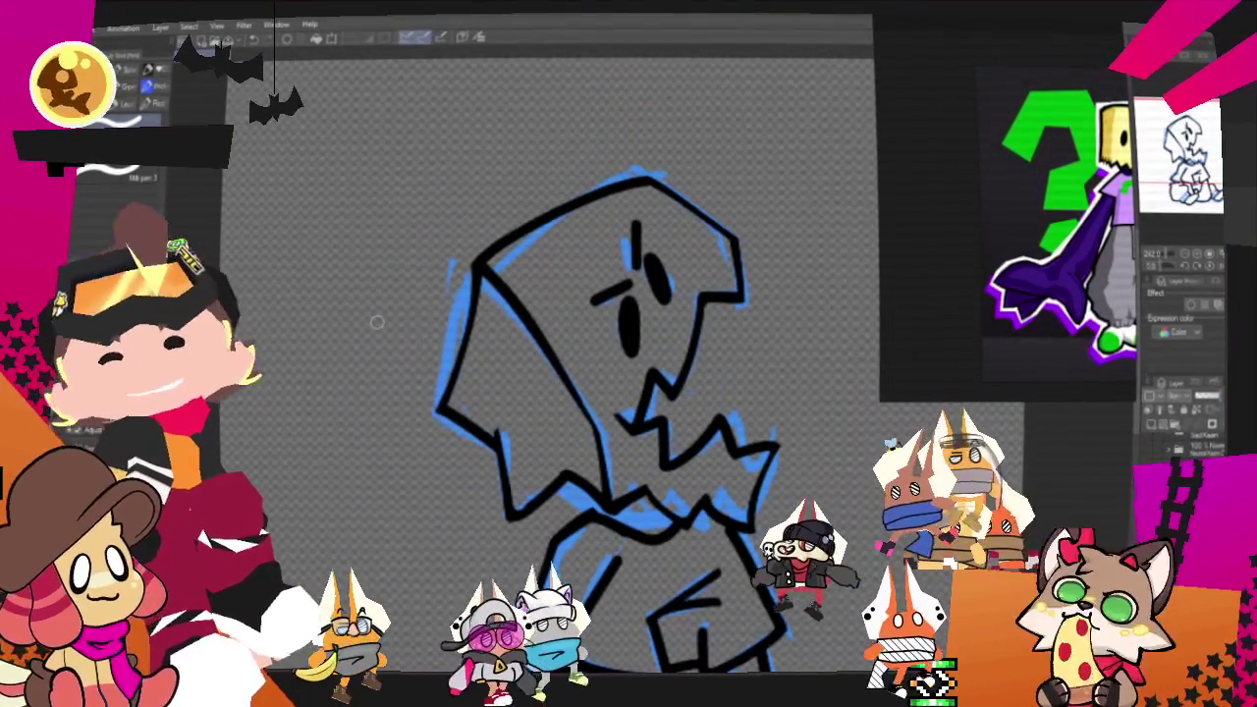
pyautogui.moveTo(811, 295); pyautogui.dragTo(811, 182)
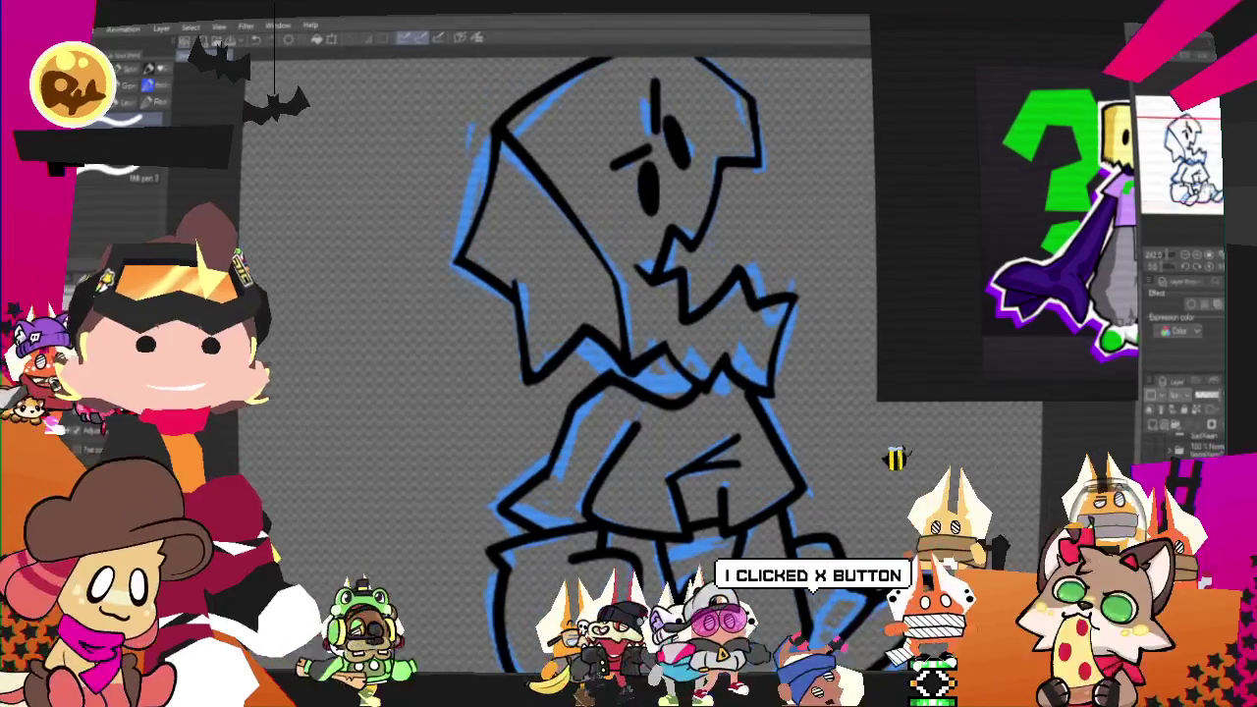
pyautogui.scroll(-5, 891, 448)
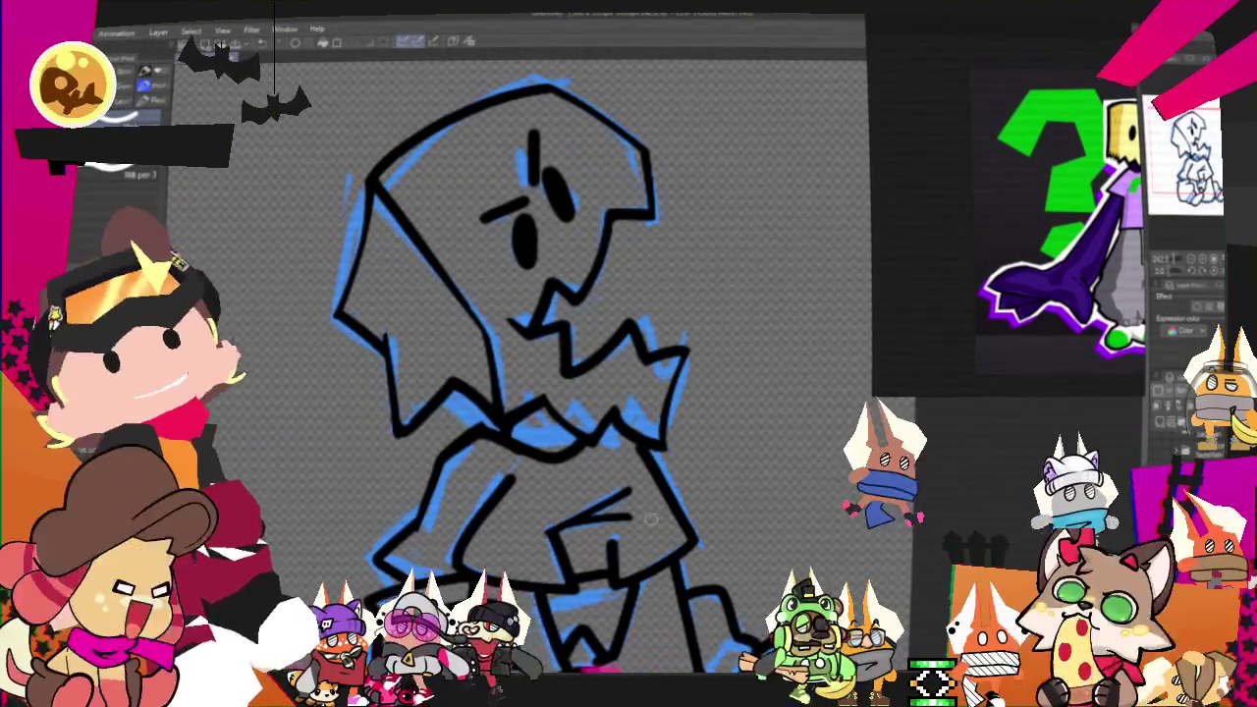
pyautogui.scroll(-2, 589, 344)
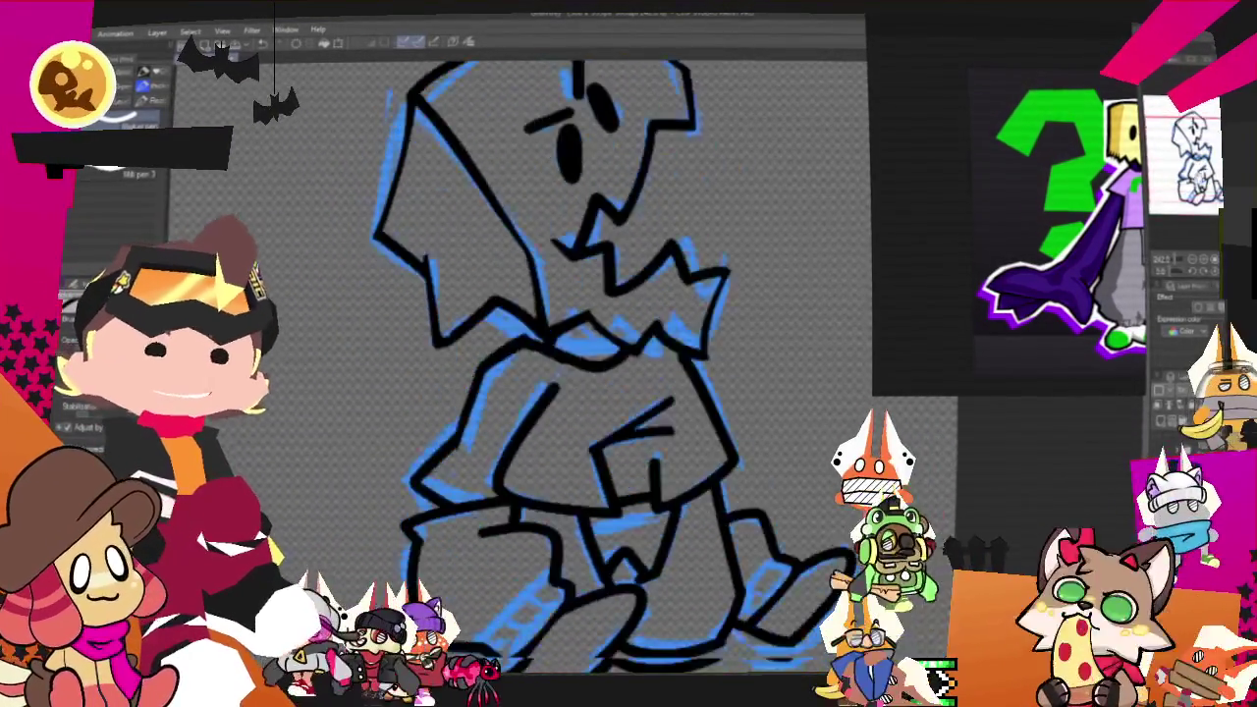
pyautogui.scroll(-5, 590, 343)
pyautogui.scroll(2, 590, 344)
pyautogui.scroll(2, 589, 344)
pyautogui.scroll(2, 589, 344)
pyautogui.scroll(1, 589, 344)
pyautogui.scroll(1, 549, 373)
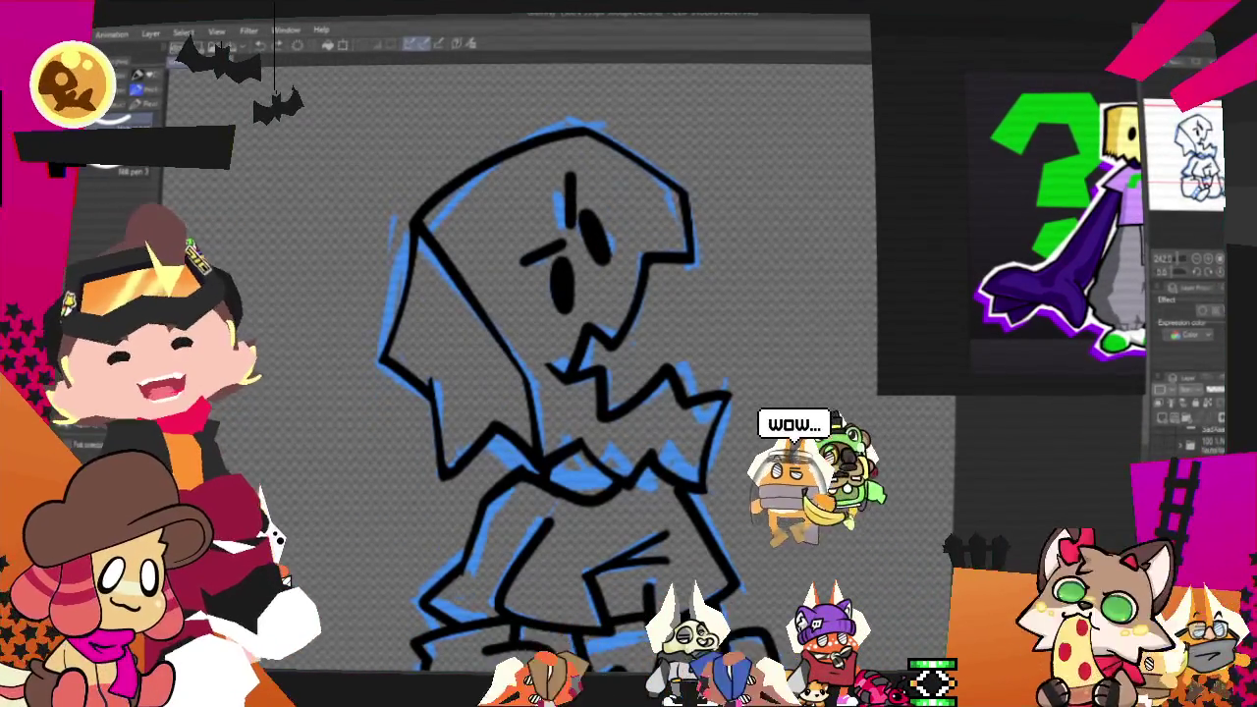
pyautogui.press('m')
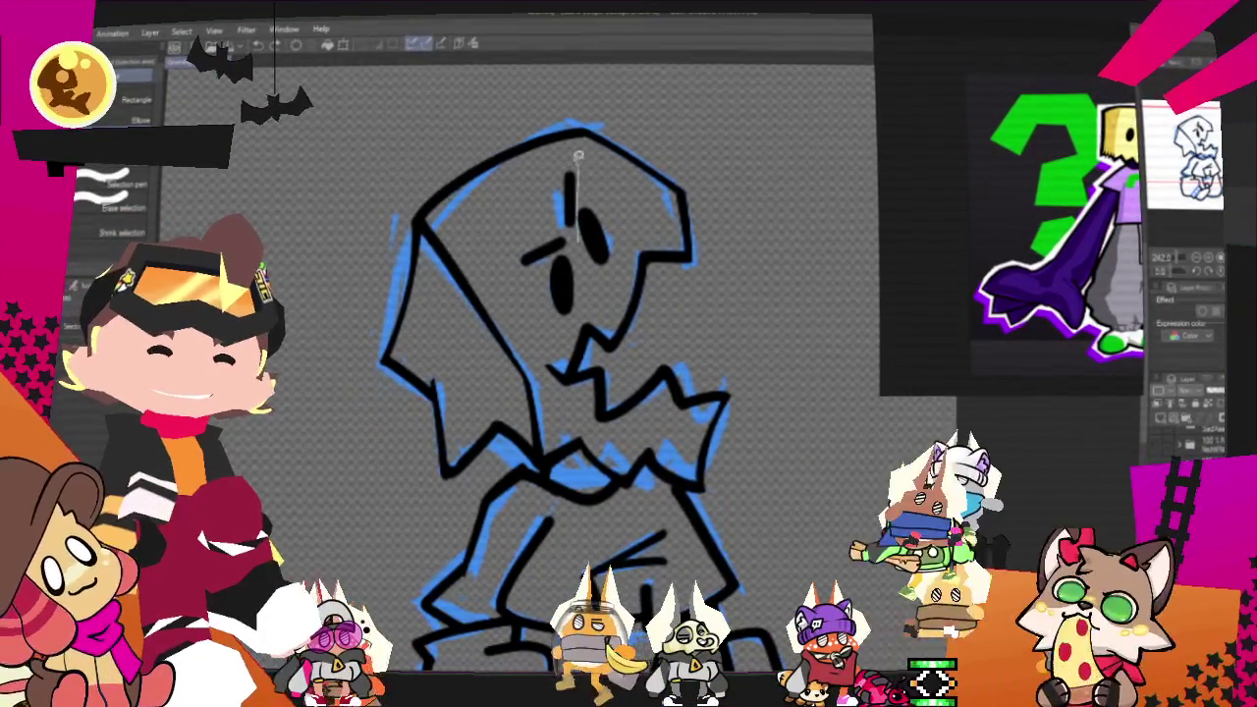
# Step: Lasso the eye and brow marks and shift them slightly with a Ctrl+T transform
pyautogui.moveTo(524, 197); pyautogui.dragTo(509, 237)
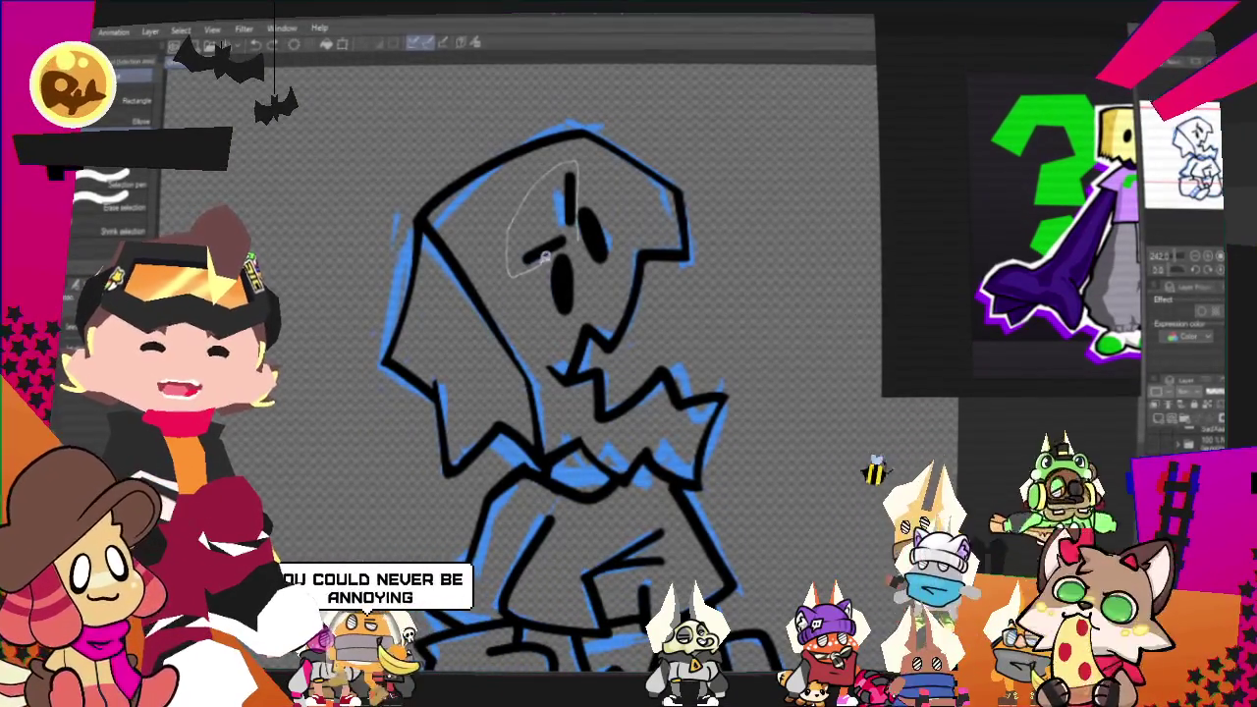
pyautogui.hotkey('ctrl', 't')
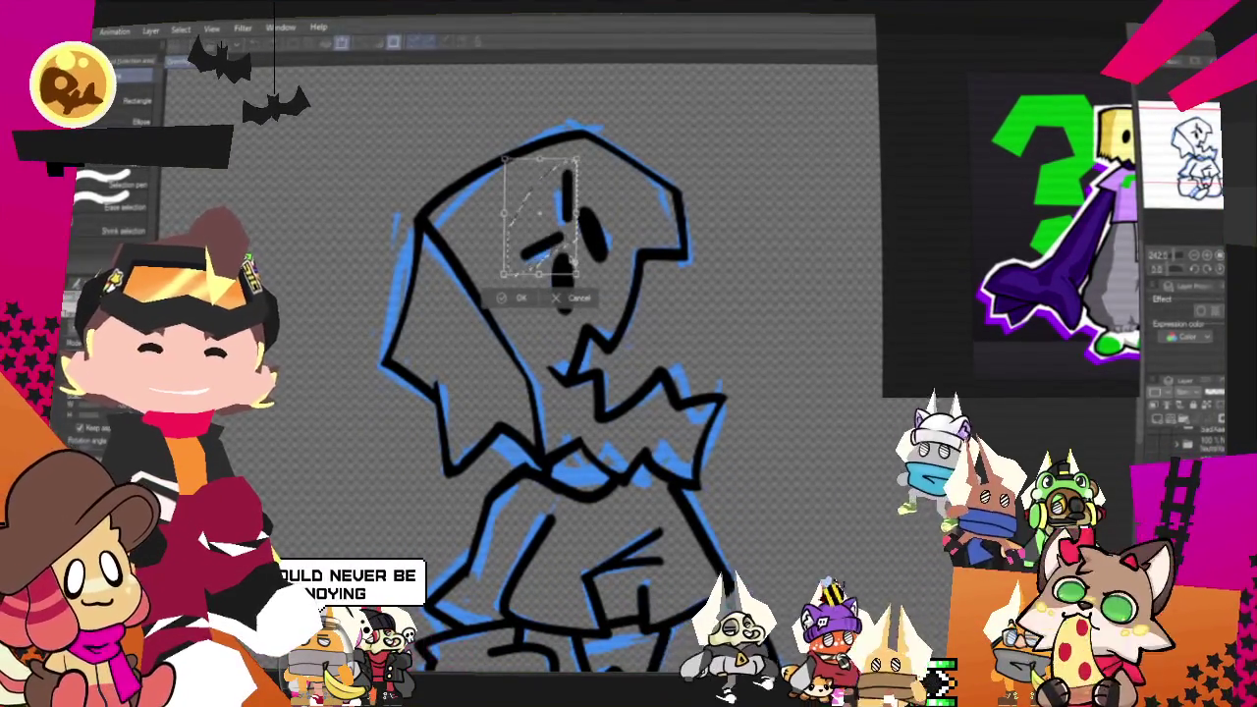
pyautogui.click(503, 301)
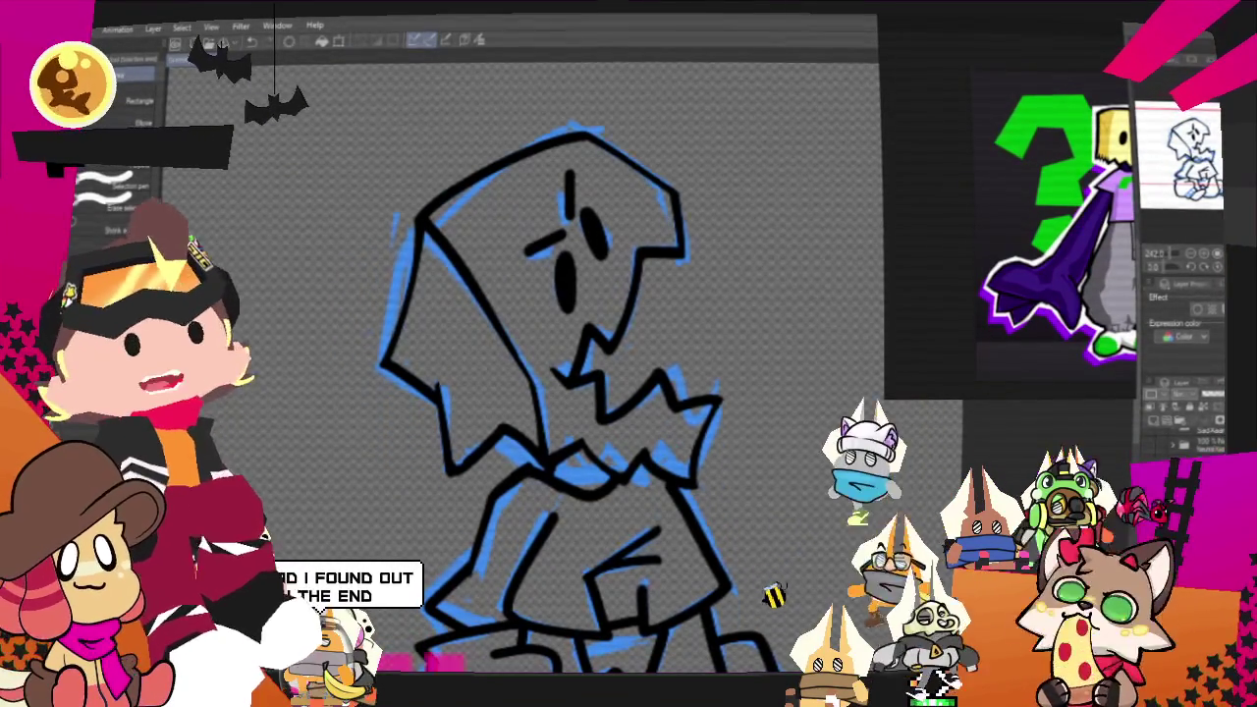
pyautogui.hotkey('ctrl', '-')
pyautogui.hotkey('ctrl', '-')
pyautogui.hotkey('ctrl', '-')
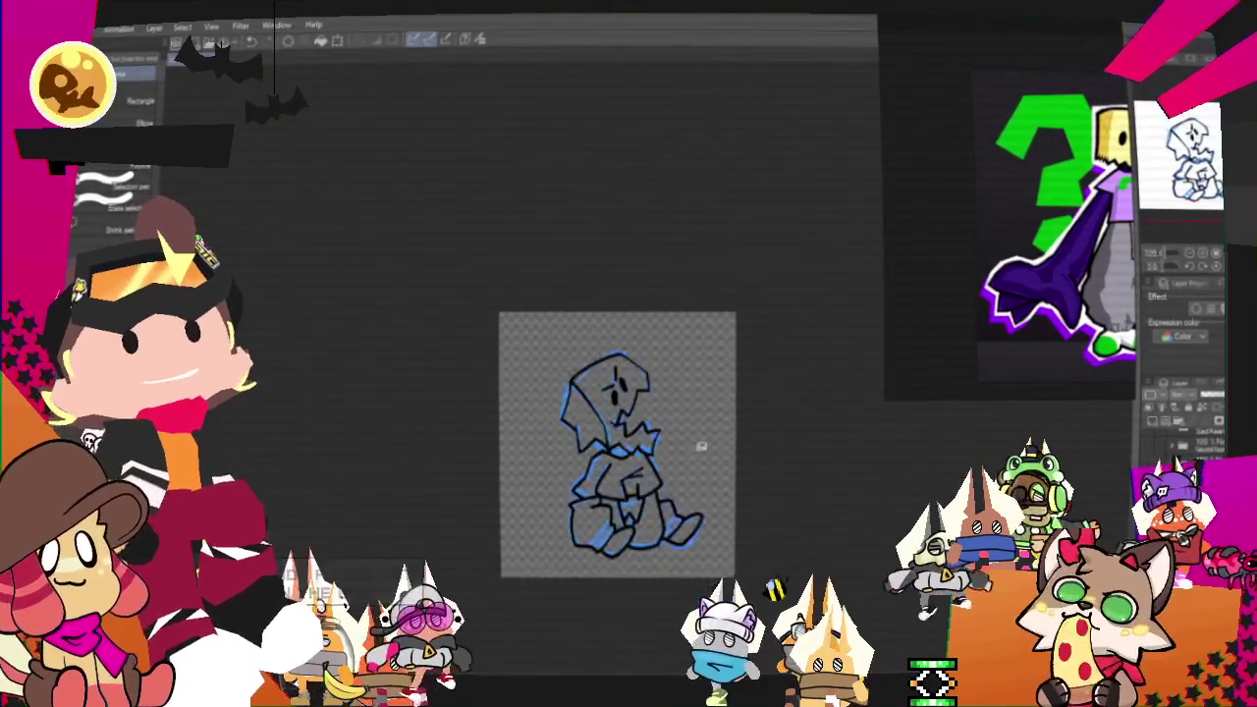
# Step: Zoom back in on the hood and face lineart to erase it
pyautogui.hotkey('ctrl', '+')
pyautogui.hotkey('ctrl', '+')
pyautogui.hotkey('ctrl', '+')
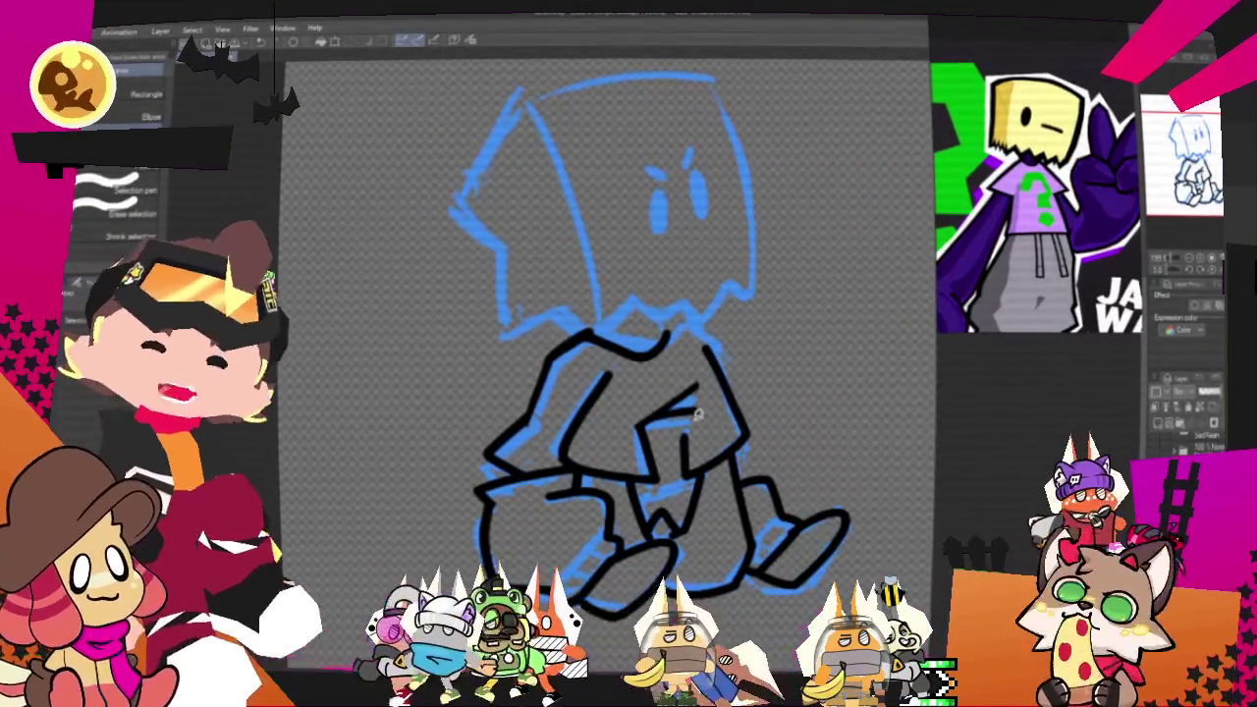
# Step: Ink a black line along the hood's jagged lower edge
pyautogui.scroll(-2, 698, 414)
pyautogui.scroll(3, 677, 373)
pyautogui.scroll(2, 667, 354)
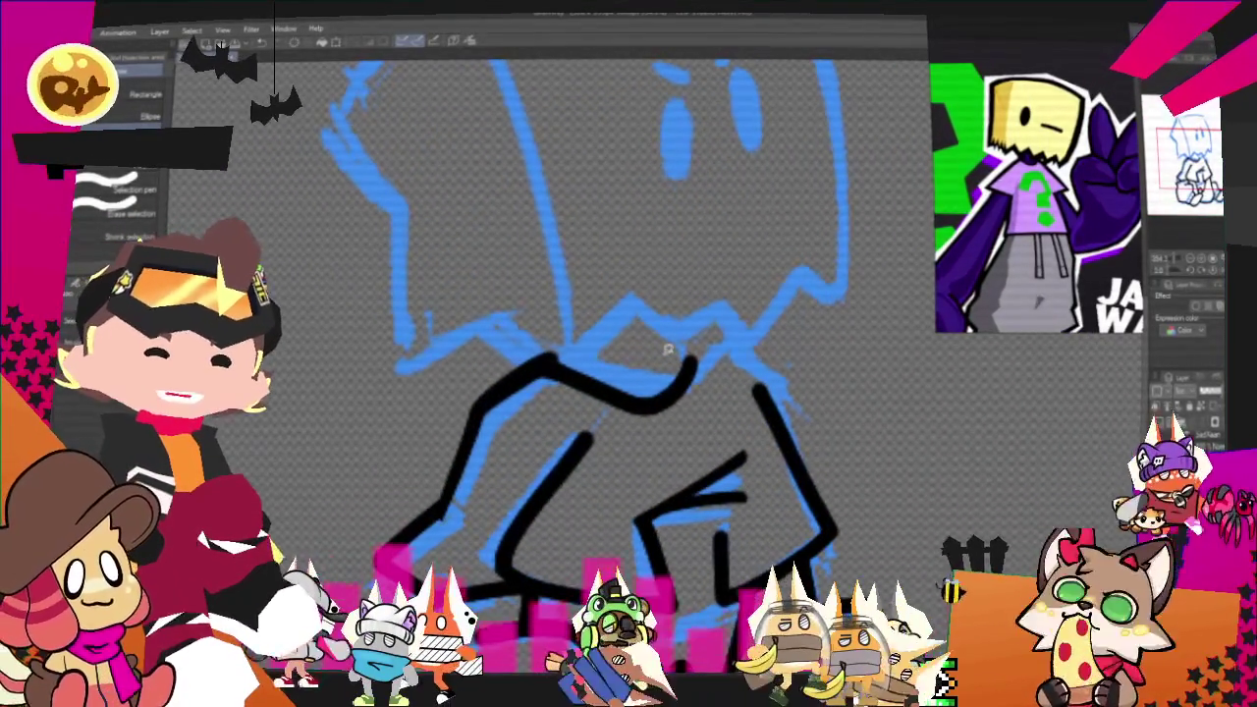
pyautogui.moveTo(668, 350)
pyautogui.mouseDown()
pyautogui.moveTo(559, 452)
pyautogui.moveTo(776, 448)
pyautogui.mouseUp()
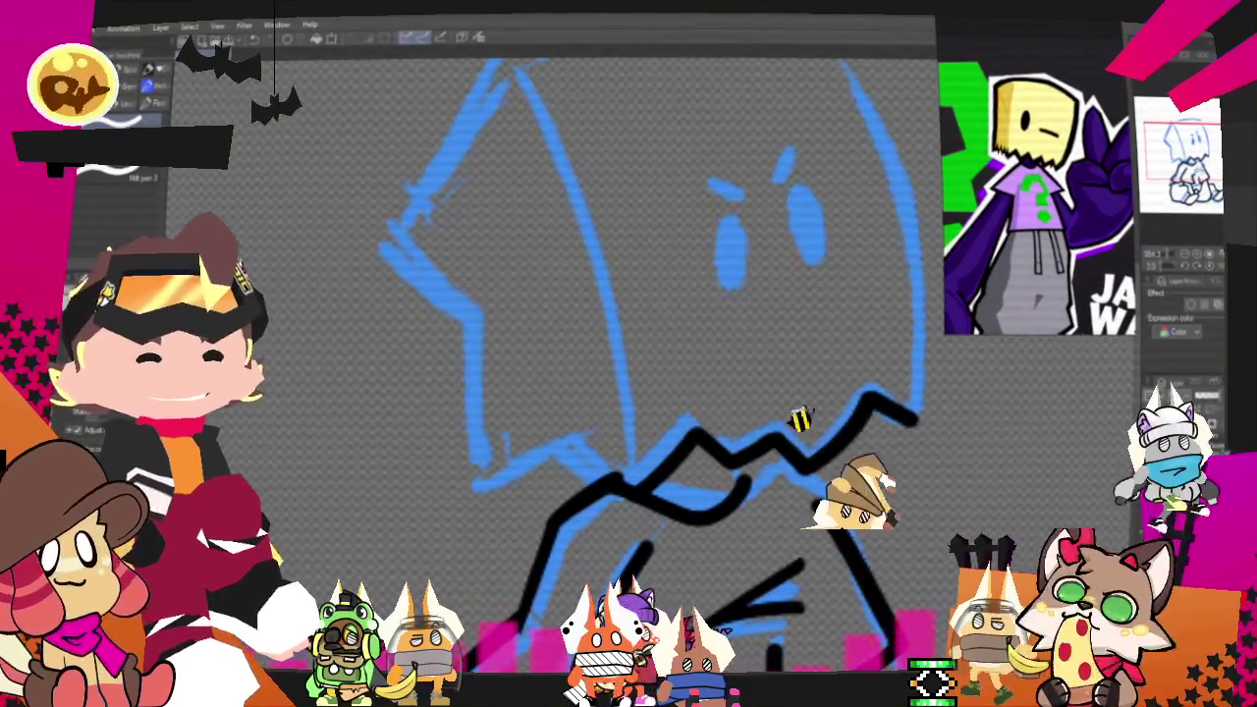
pyautogui.moveTo(638, 343); pyautogui.dragTo(756, 343)
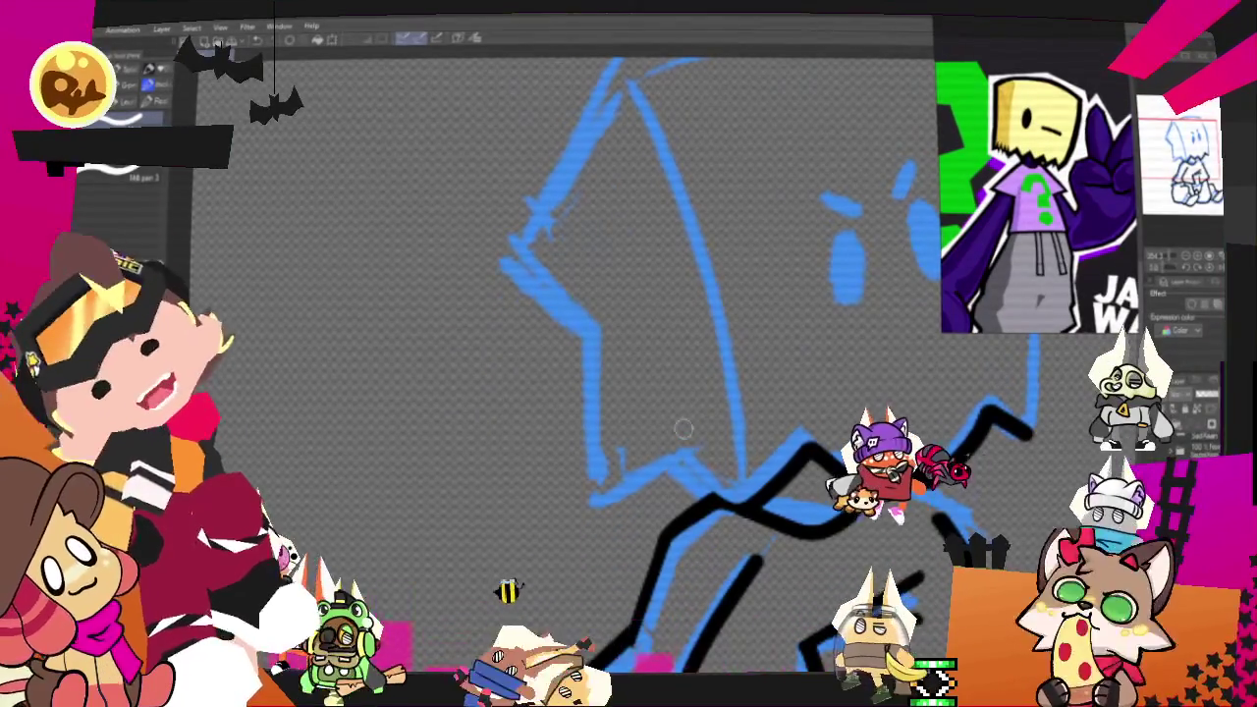
pyautogui.moveTo(675, 453); pyautogui.dragTo(594, 505)
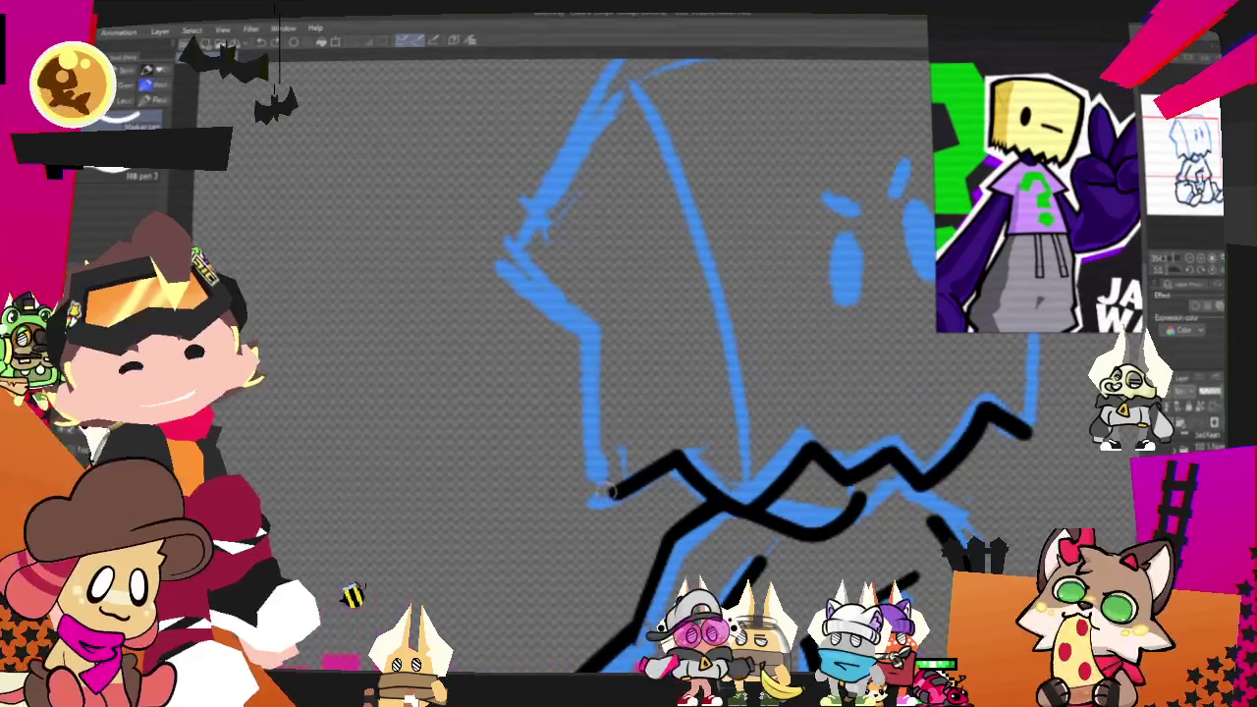
# Step: Redraw the vertical stroke below the hood and ink the hood's left side upward
pyautogui.hotkey('ctrl', 'z')
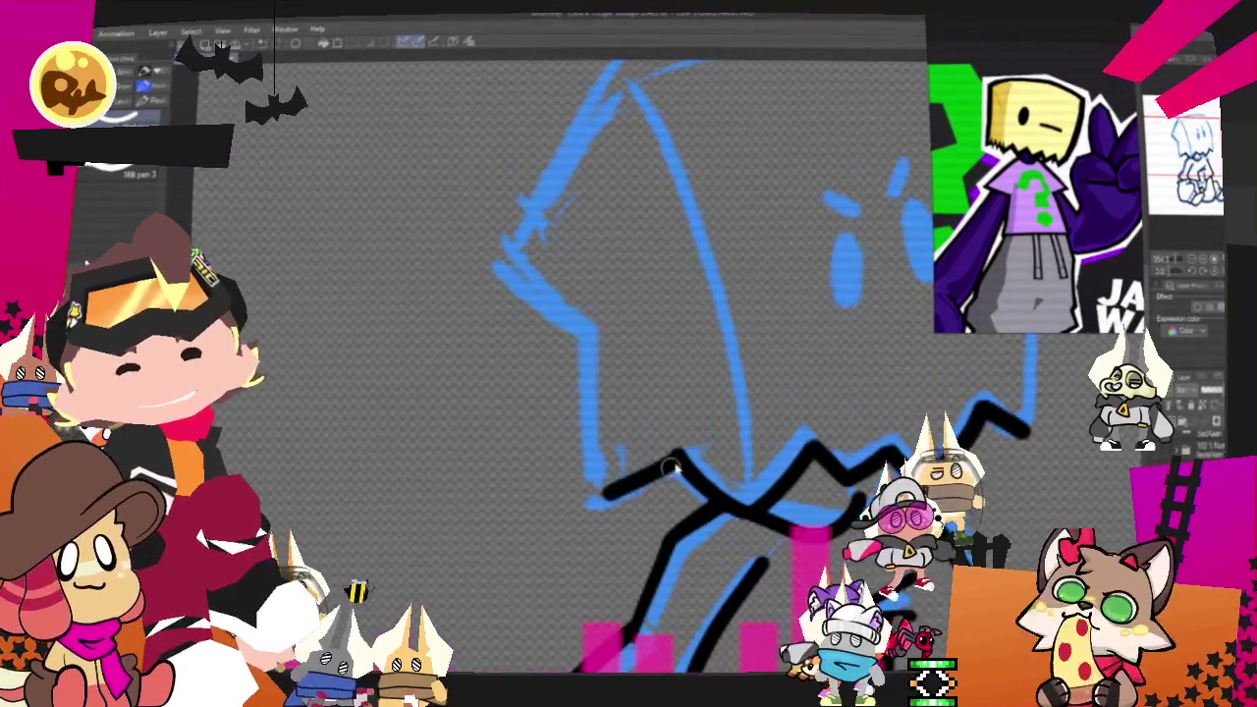
pyautogui.moveTo(590, 339); pyautogui.dragTo(592, 501)
pyautogui.hotkey('ctrl', 'z')
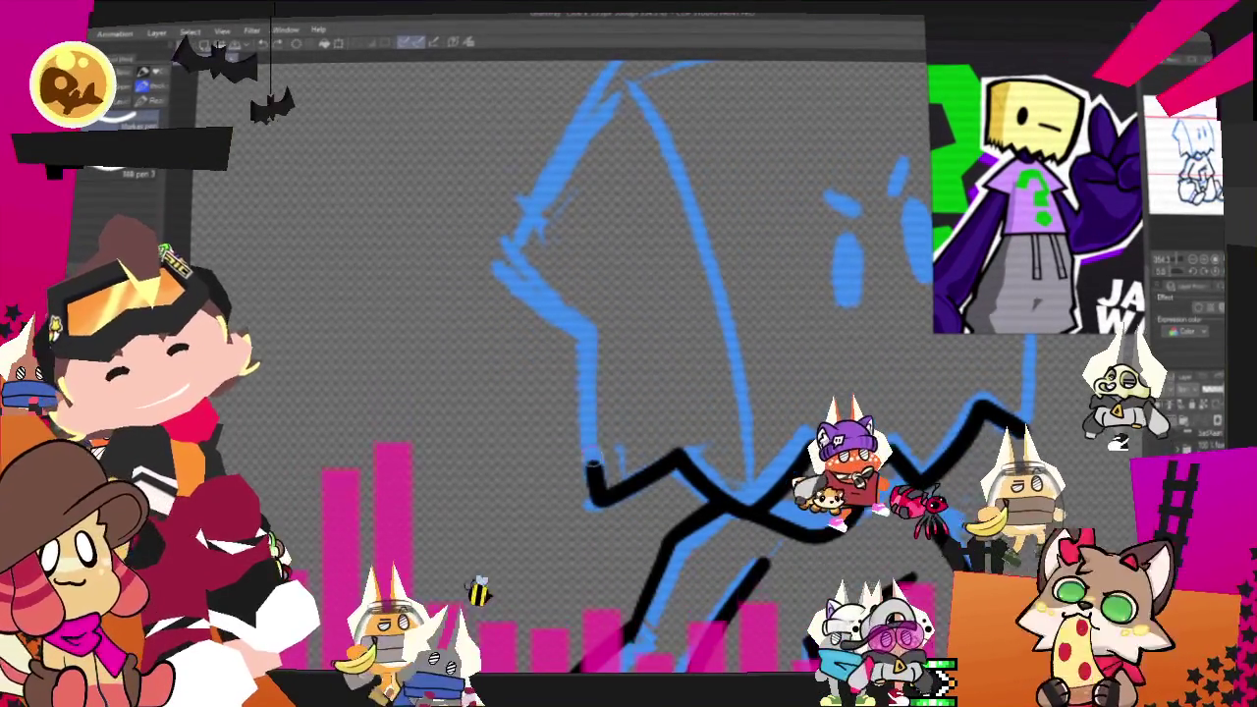
pyautogui.moveTo(591, 339); pyautogui.dragTo(592, 501)
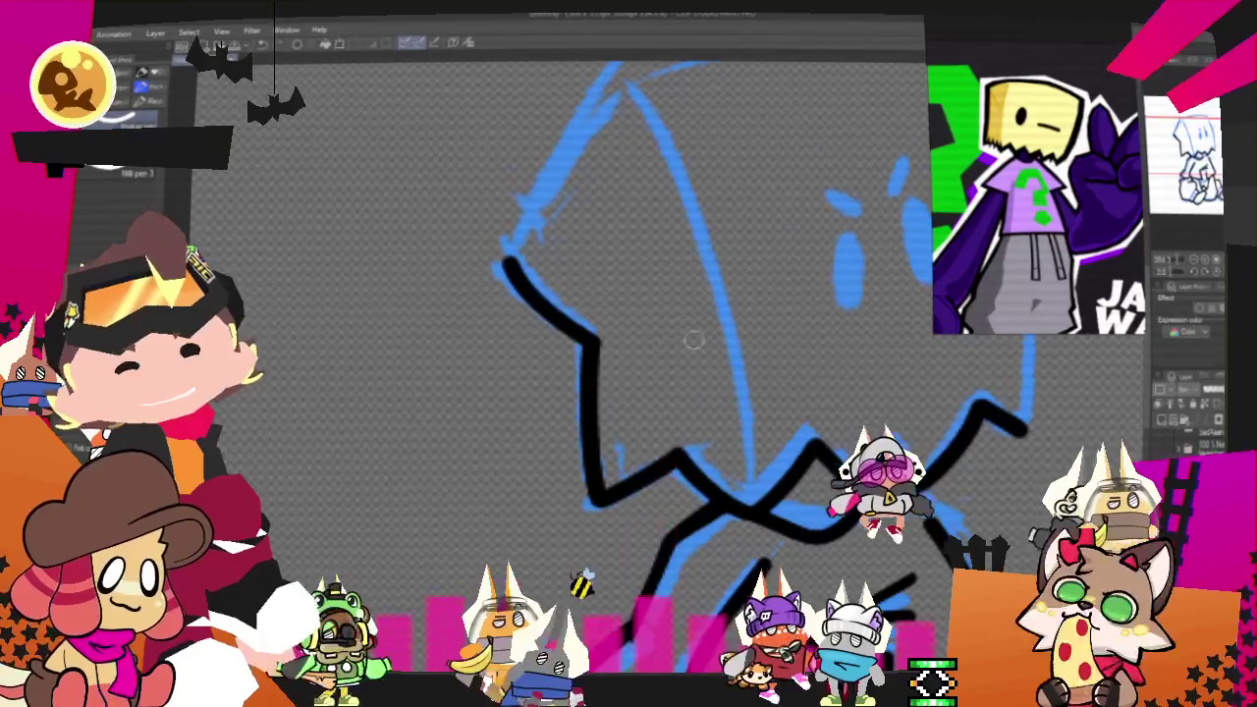
pyautogui.moveTo(490, 283); pyautogui.dragTo(580, 362)
# Step: Rotate the canvas to a comfortable angle and ink the hood's left outline upward
pyautogui.scroll(-3, 549, 353)
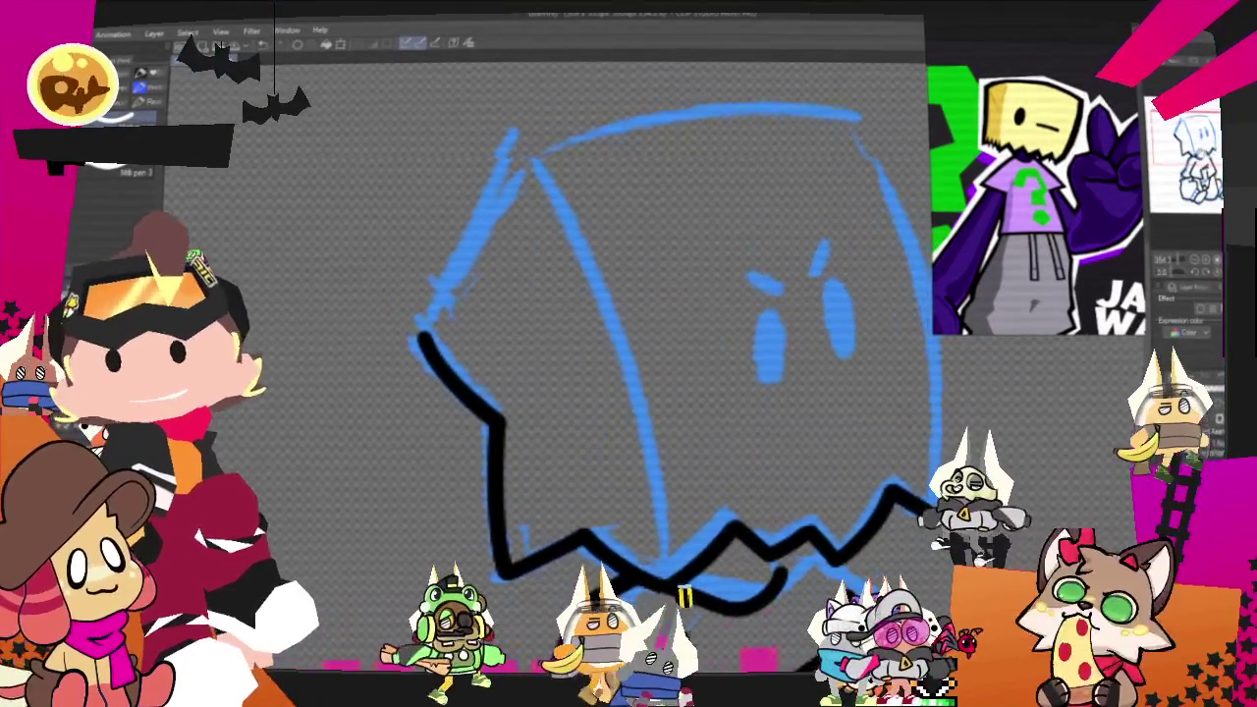
pyautogui.scroll(2, 550, 354)
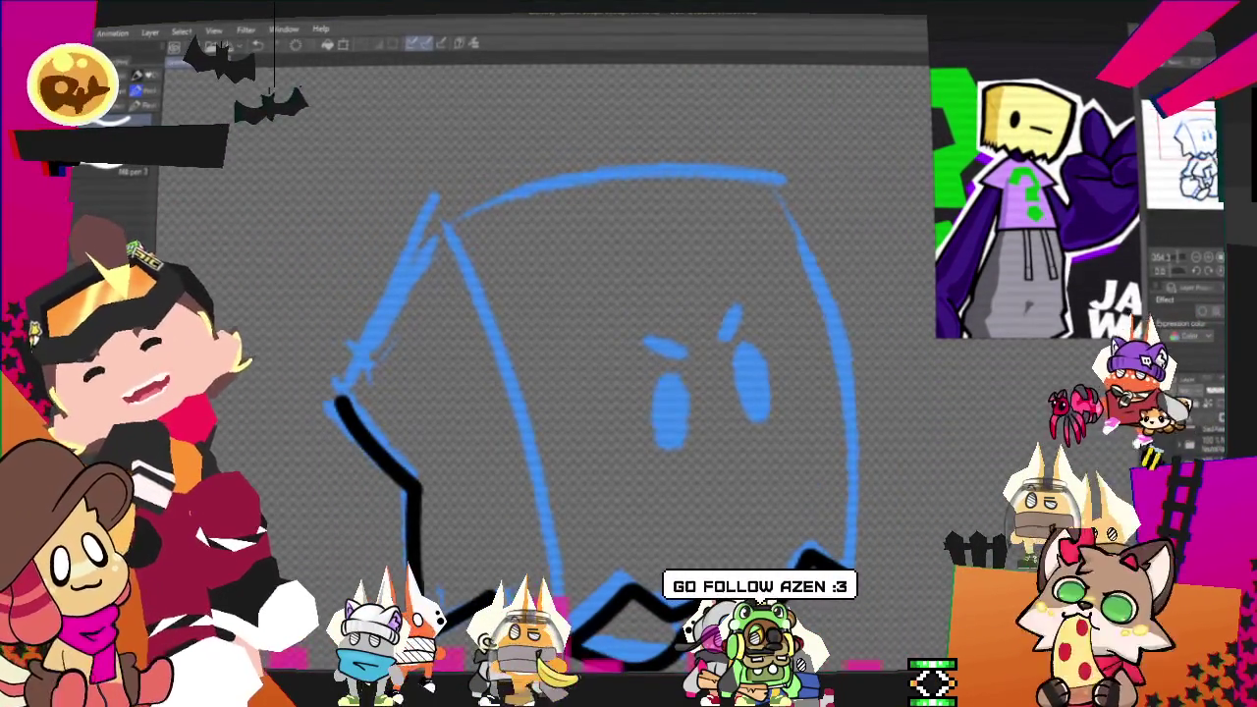
pyautogui.scroll(-3, 579, 373)
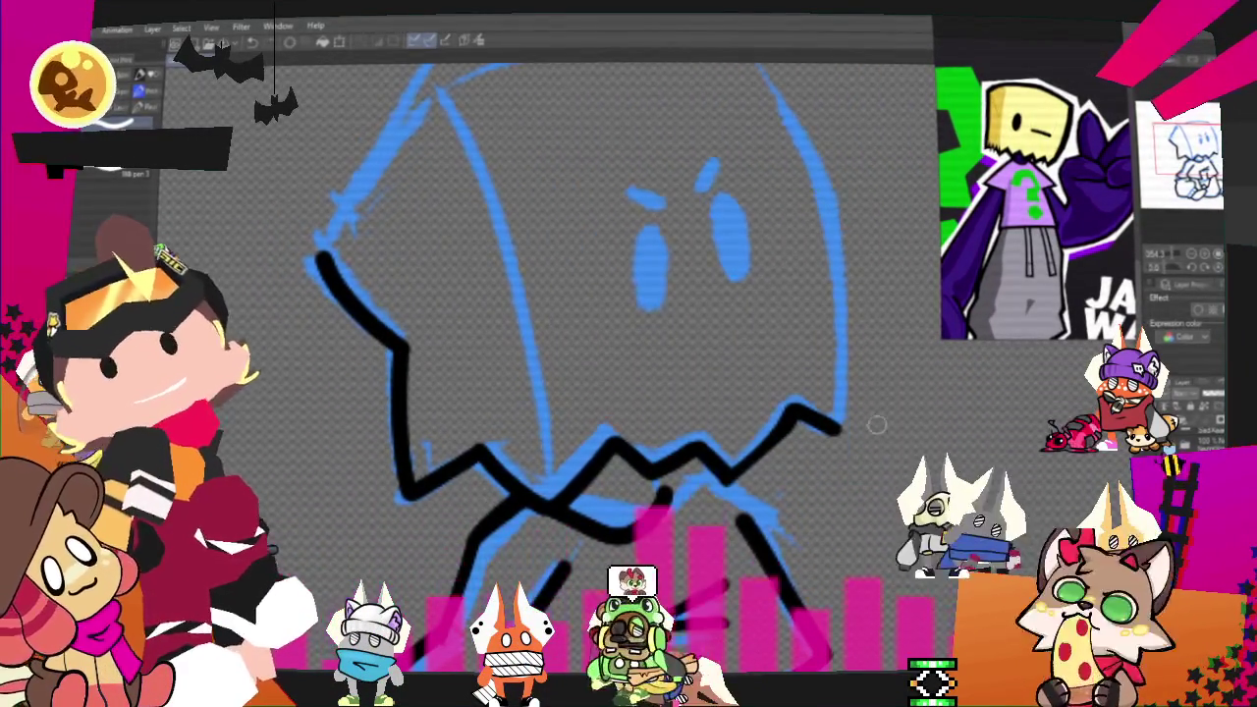
pyautogui.hotkey('ctrl', '@')
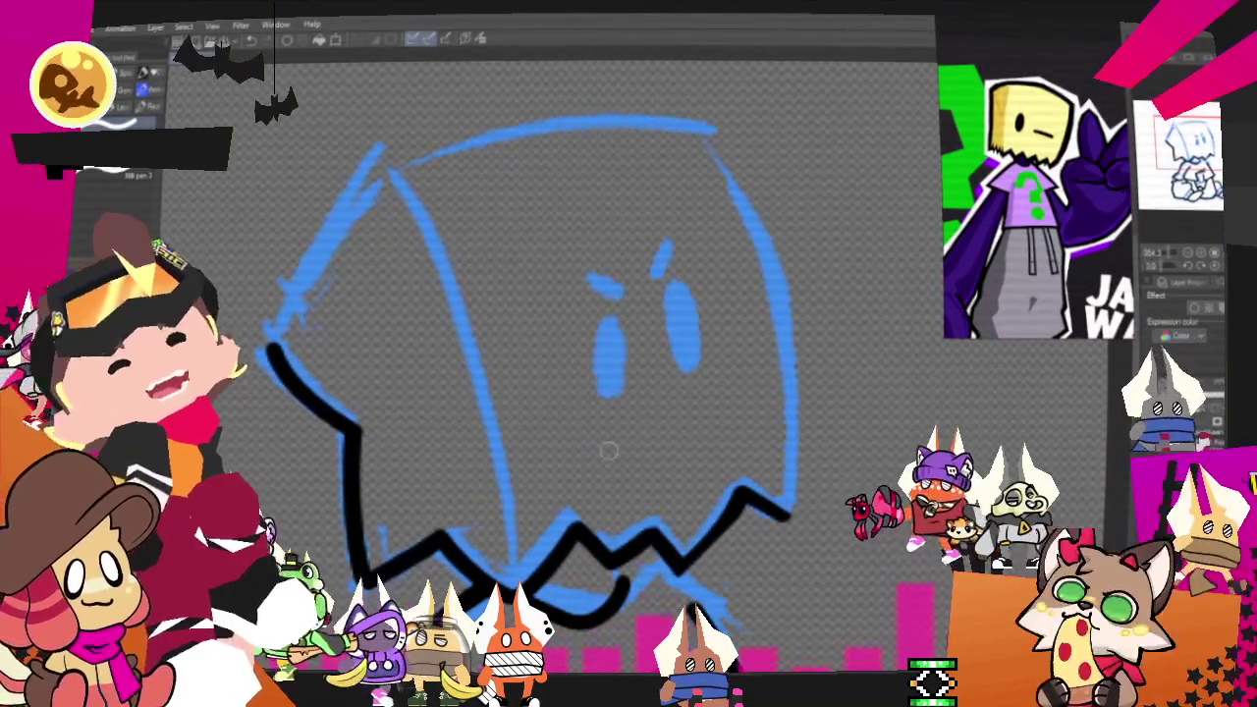
pyautogui.moveTo(432, 393); pyautogui.dragTo(414, 376)
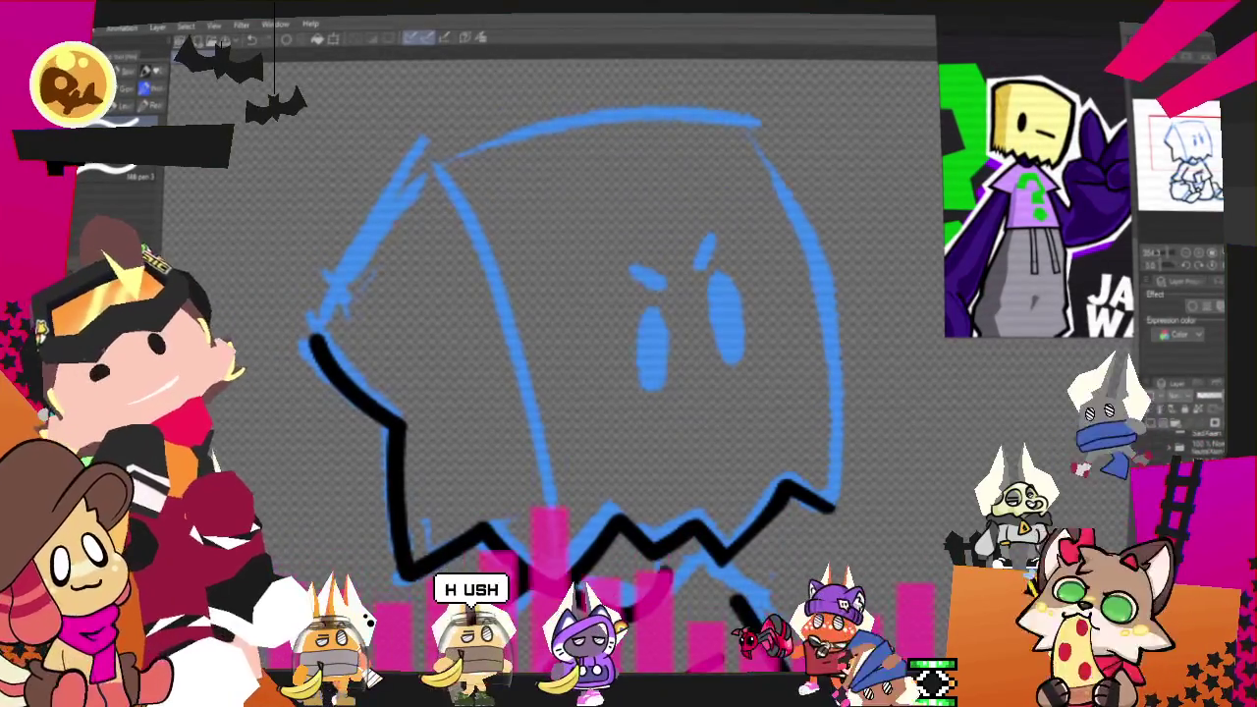
pyautogui.moveTo(550, 373); pyautogui.dragTo(579, 392)
pyautogui.moveTo(338, 373); pyautogui.dragTo(447, 212)
pyautogui.hotkey('ctrl', 'z')
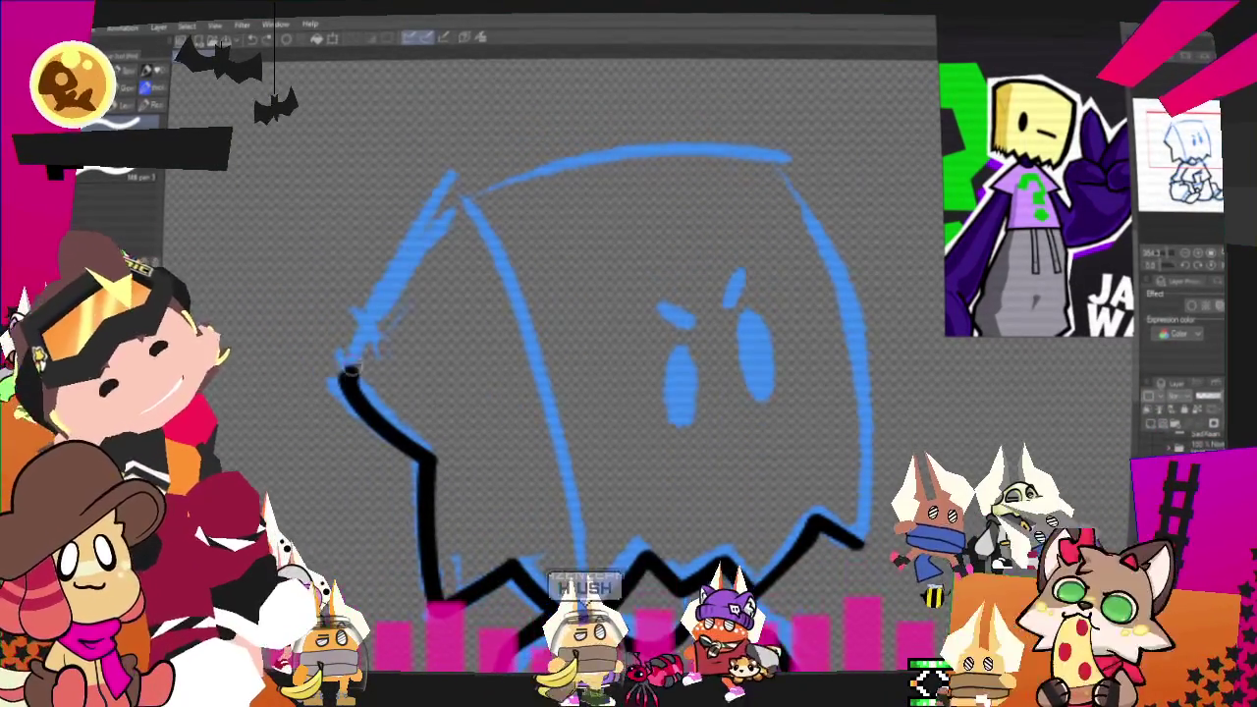
pyautogui.moveTo(339, 373); pyautogui.dragTo(478, 194)
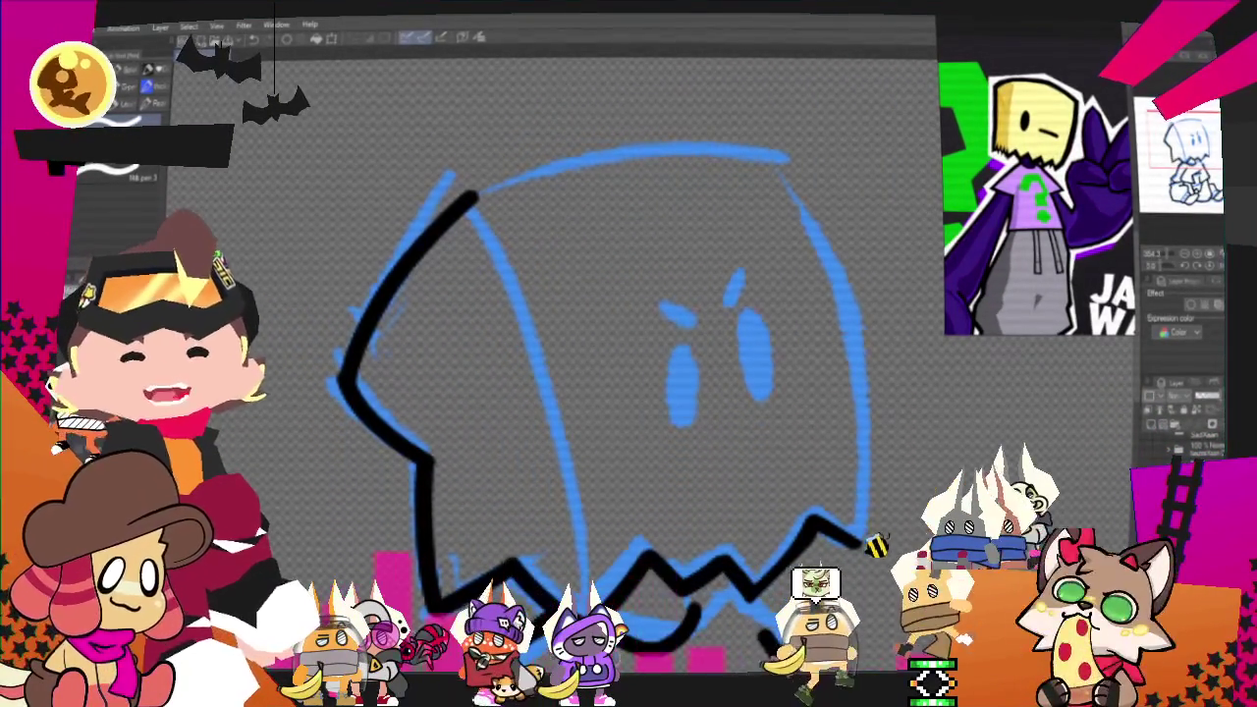
# Step: Ink the ghost's right-side outline from the top corner, retrying the stroke several times
pyautogui.moveTo(840, 277); pyautogui.dragTo(862, 538)
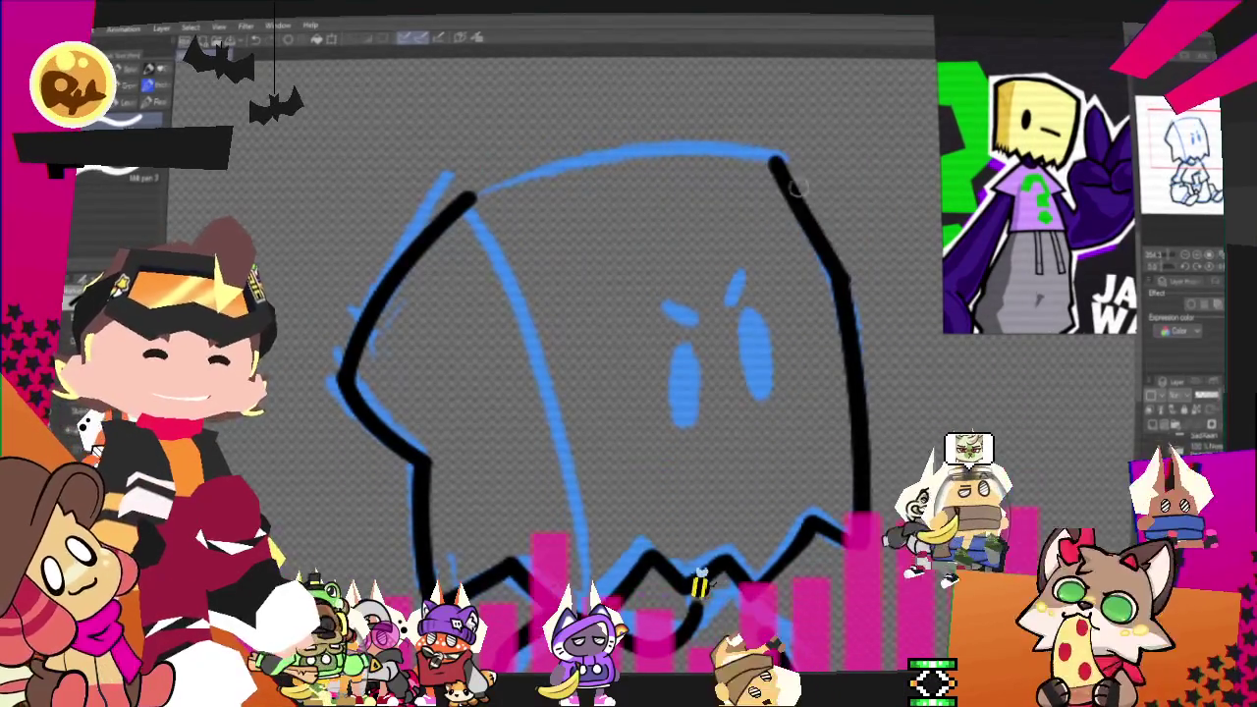
pyautogui.moveTo(757, 145); pyautogui.dragTo(861, 355)
pyautogui.hotkey('ctrl', 'z')
pyautogui.moveTo(758, 165); pyautogui.dragTo(861, 530)
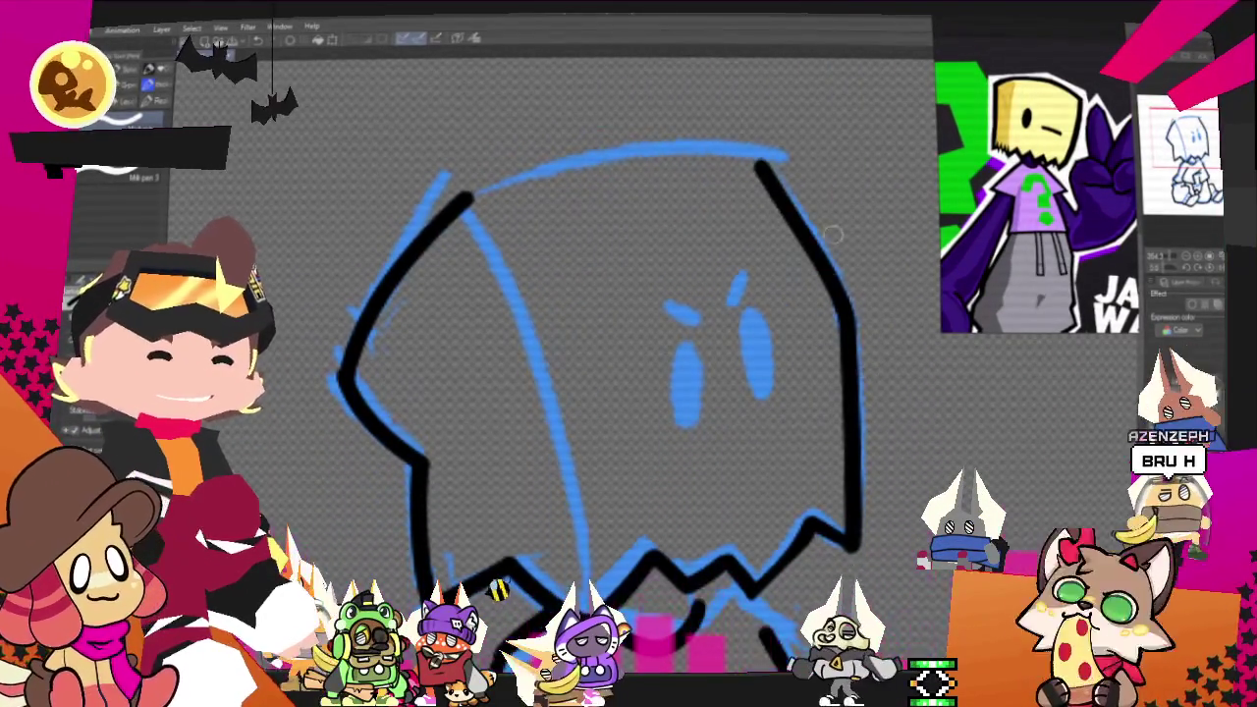
pyautogui.hotkey('ctrl', 'z')
pyautogui.moveTo(764, 169); pyautogui.dragTo(861, 535)
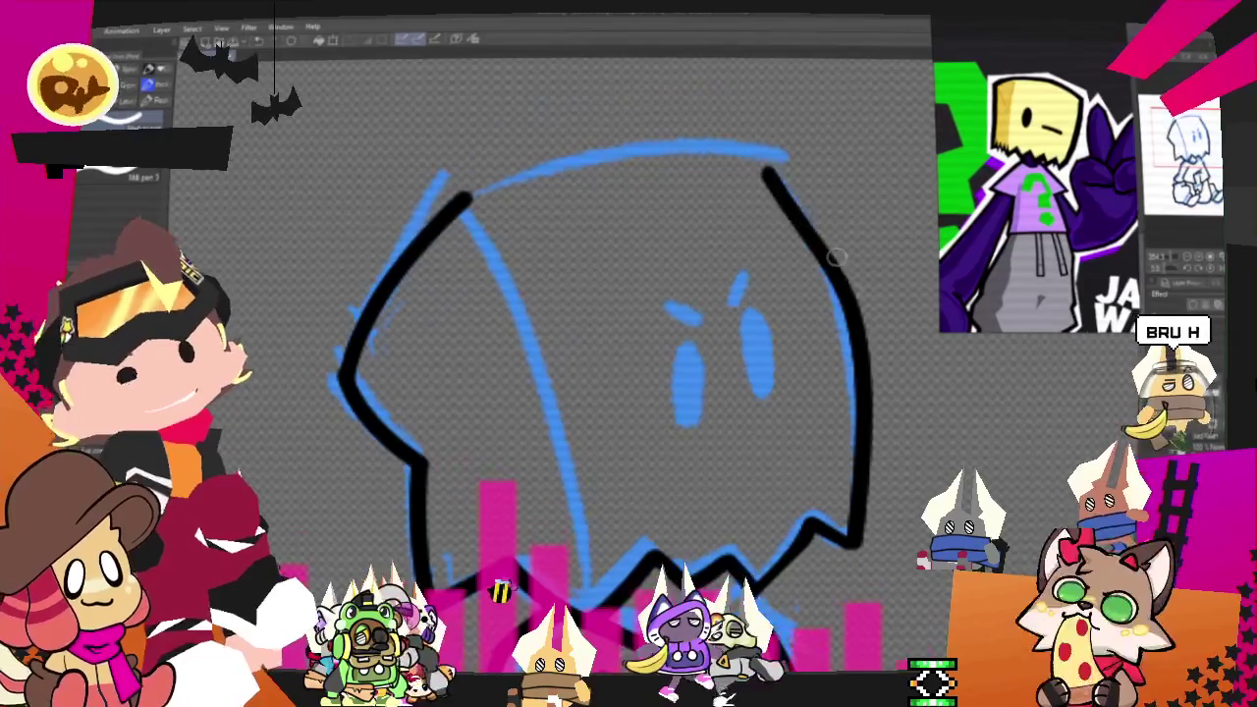
pyautogui.hotkey('ctrl', 'z')
pyautogui.moveTo(772, 157); pyautogui.dragTo(856, 535)
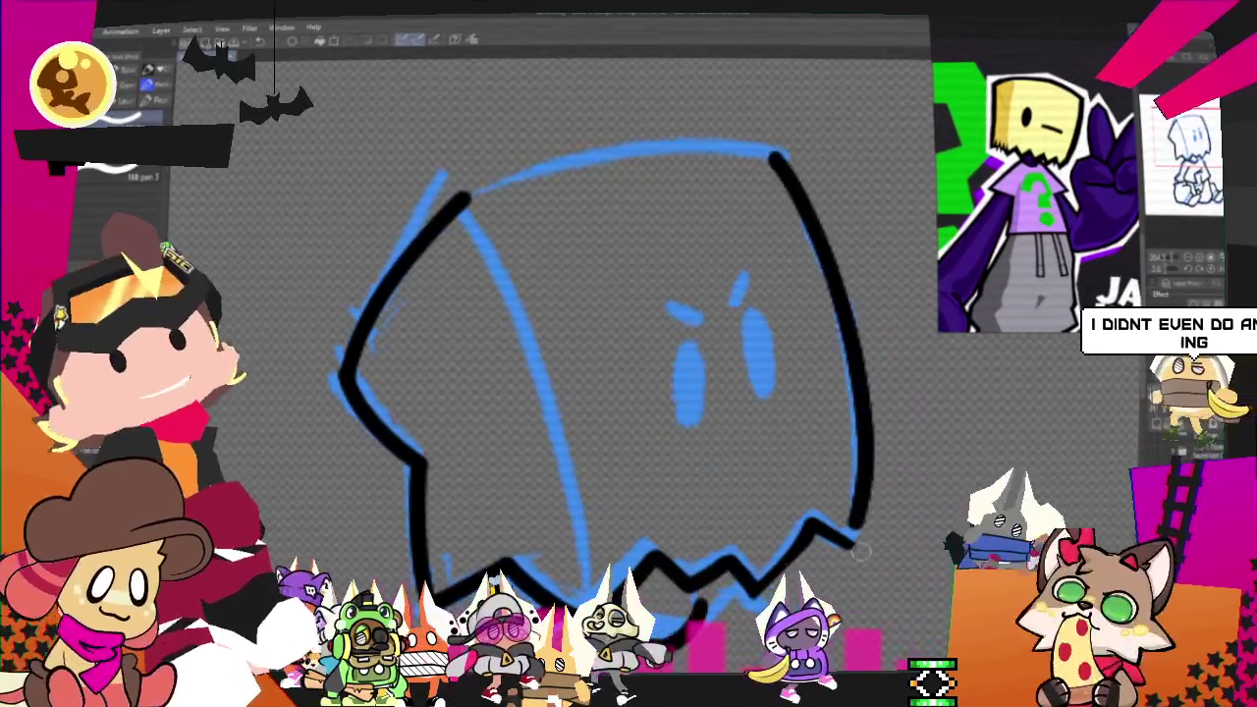
pyautogui.hotkey('ctrl', 'z')
pyautogui.moveTo(773, 157); pyautogui.dragTo(842, 574)
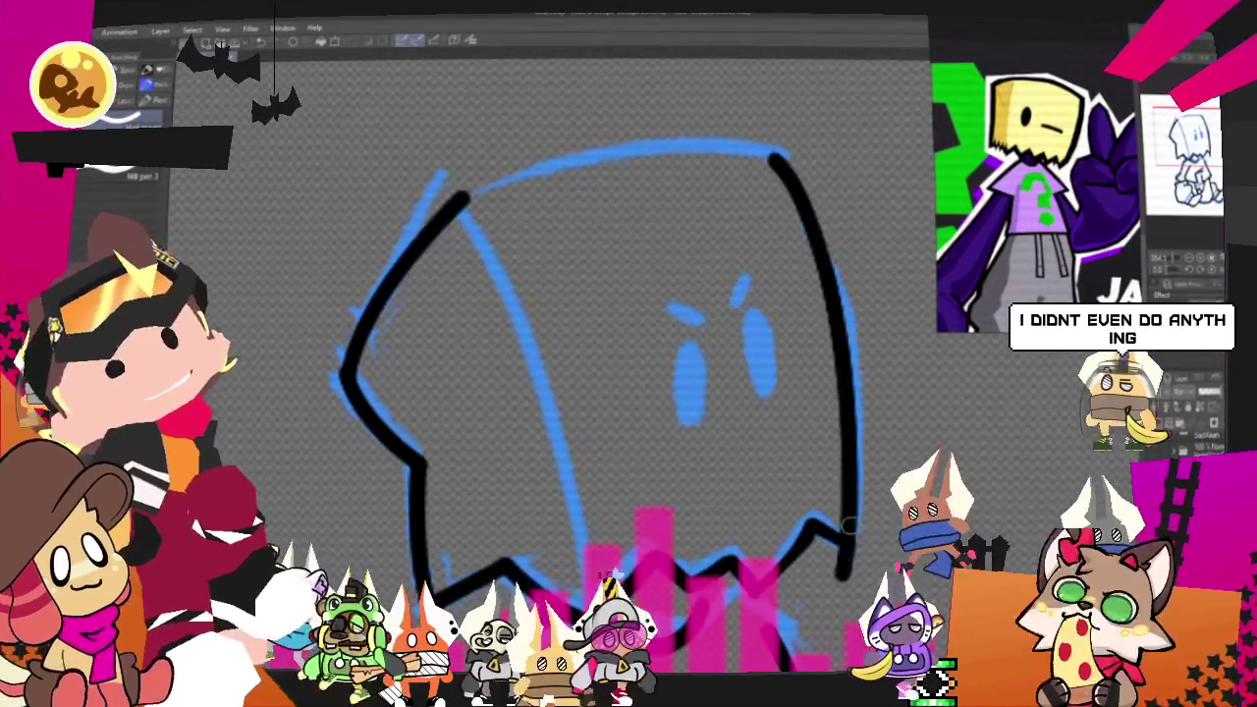
# Step: Keep redrawing the right-side outline from top to bottom until it reaches the zigzag
pyautogui.hotkey('ctrl', 'z')
pyautogui.moveTo(772, 143); pyautogui.dragTo(829, 624)
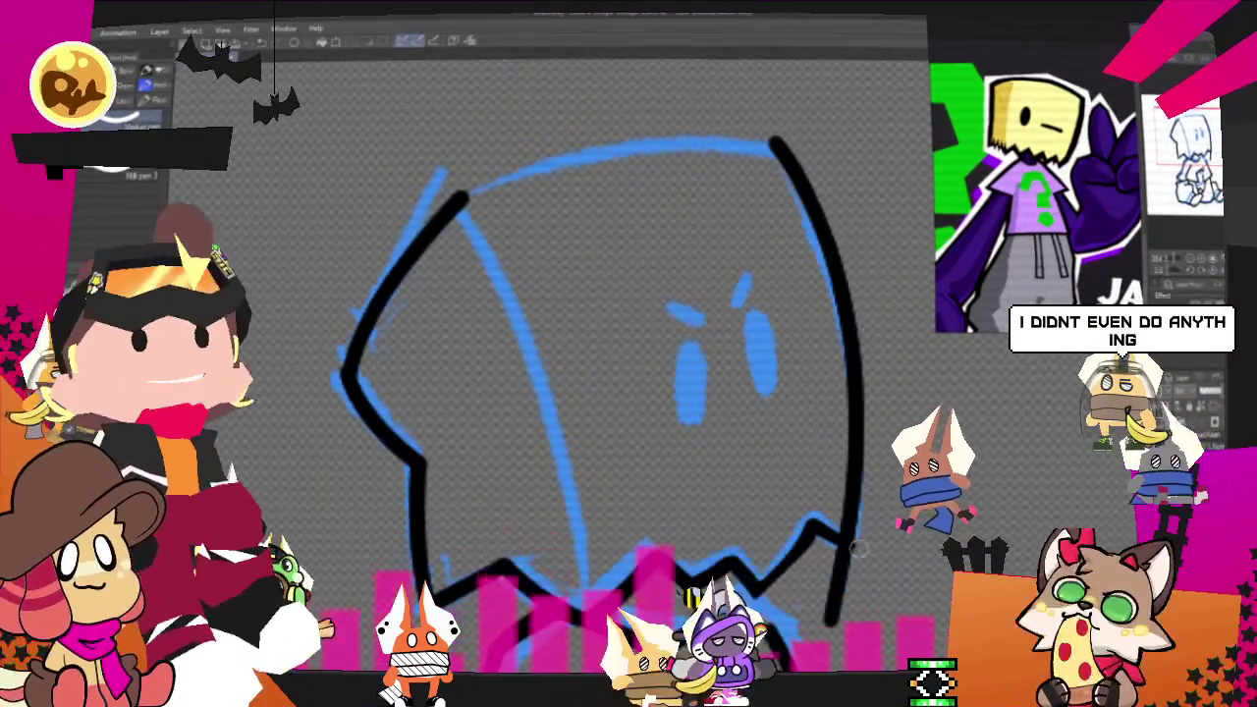
pyautogui.moveTo(778, 140); pyautogui.dragTo(842, 589)
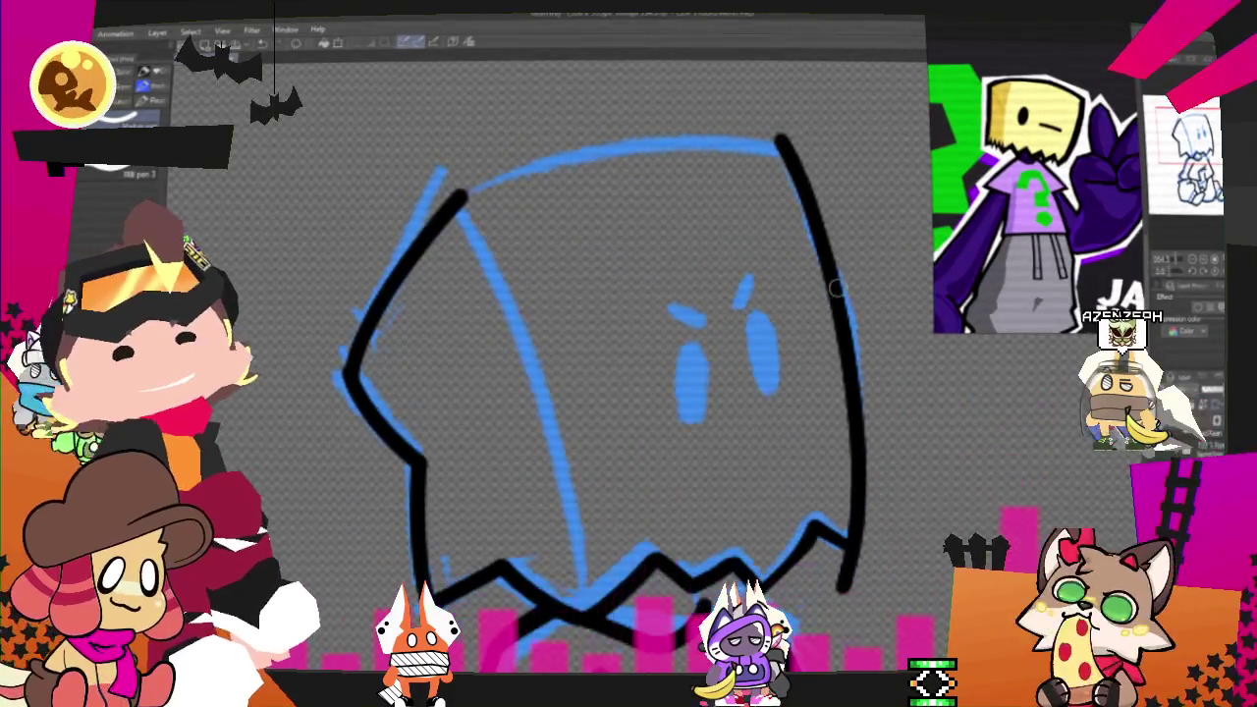
pyautogui.moveTo(796, 157); pyautogui.dragTo(855, 540)
pyautogui.hotkey('ctrl', 'z')
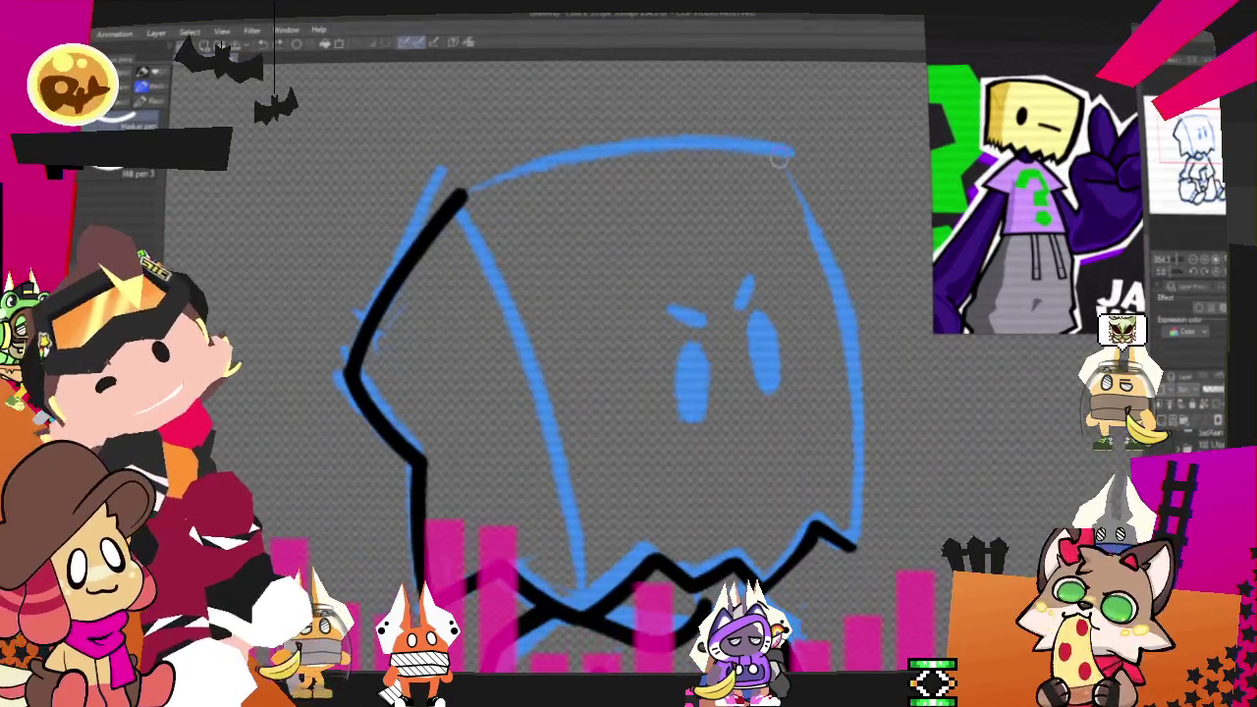
pyautogui.moveTo(785, 155); pyautogui.dragTo(834, 569)
pyautogui.moveTo(796, 155); pyautogui.dragTo(832, 578)
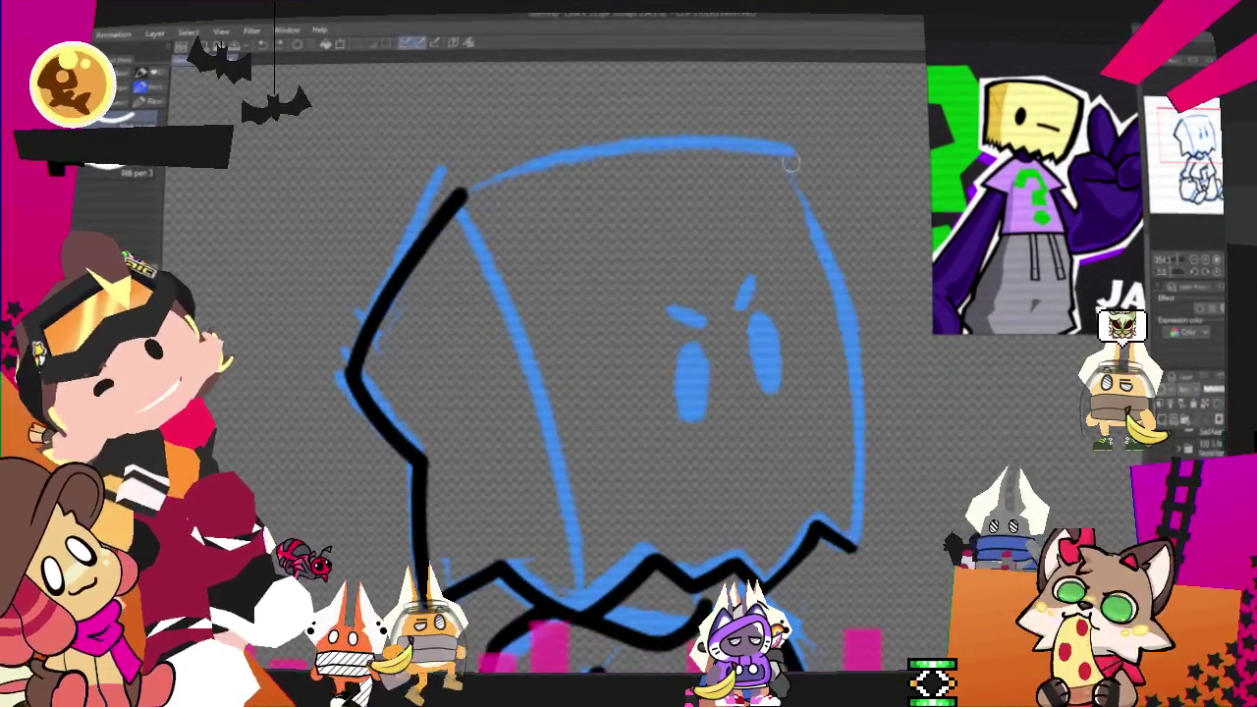
pyautogui.moveTo(771, 148); pyautogui.dragTo(842, 526)
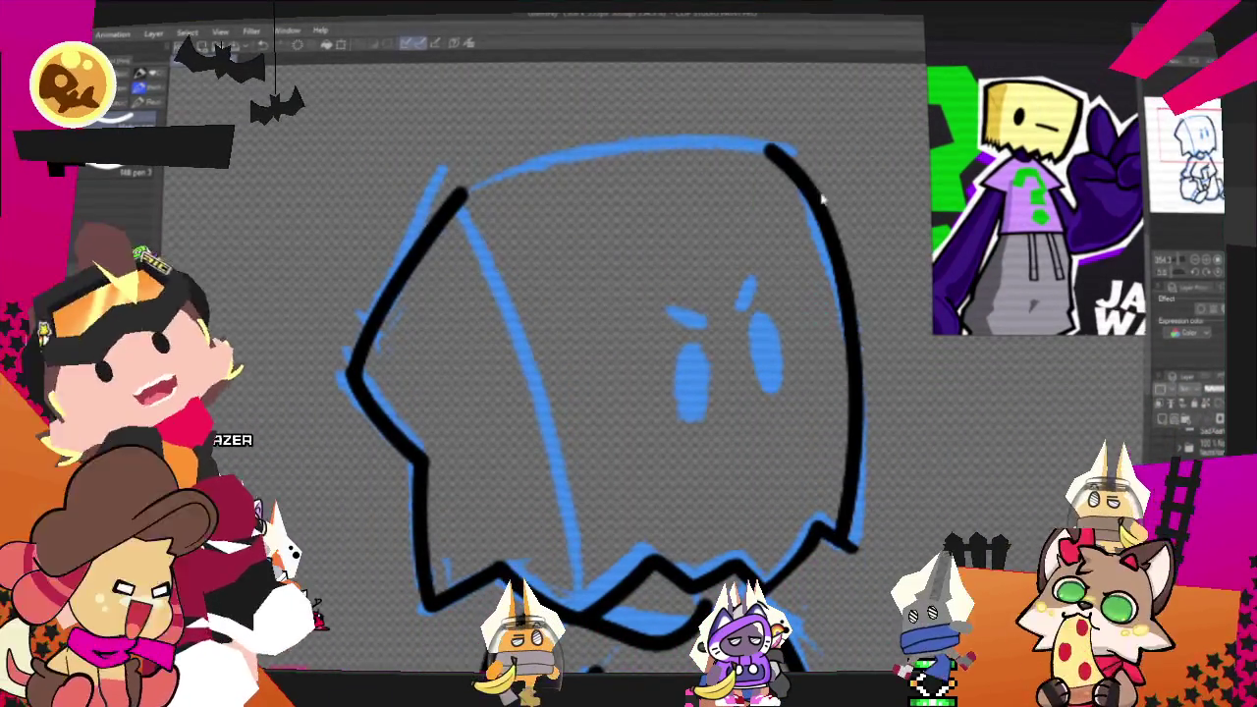
pyautogui.hotkey('ctrl', 'z')
pyautogui.moveTo(780, 143); pyautogui.dragTo(835, 569)
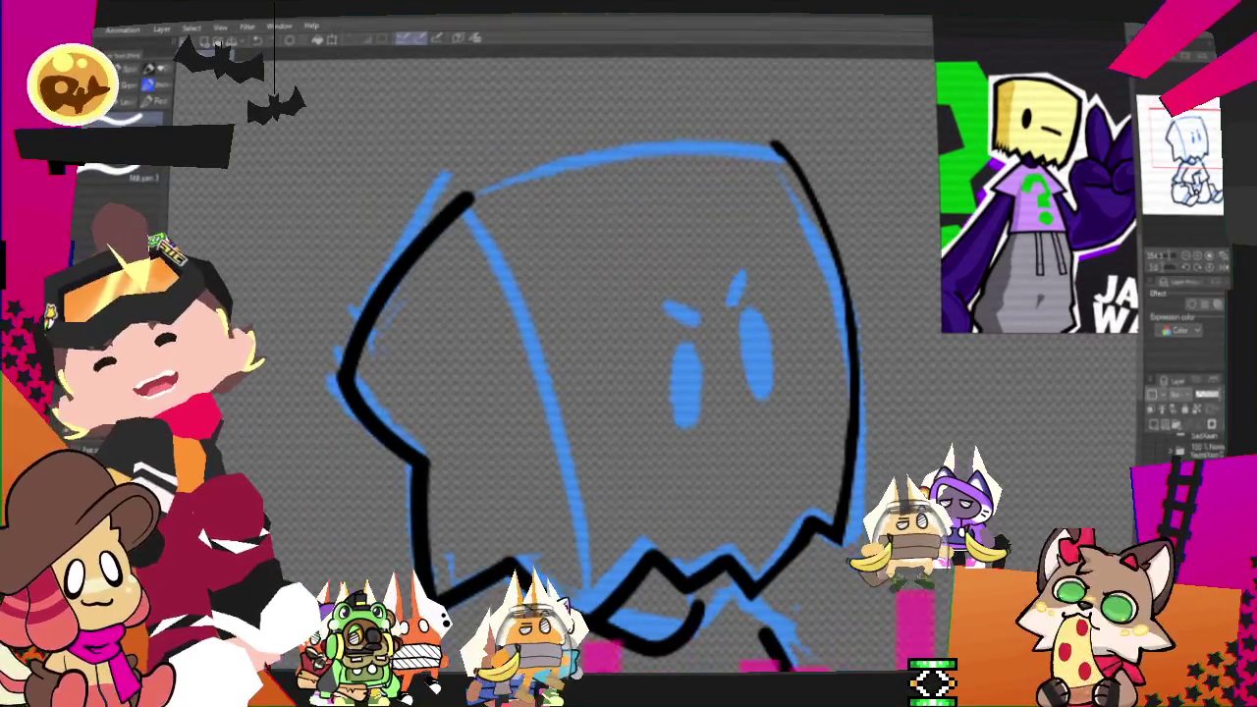
# Step: Replace the thin right contour with a thicker black stroke down the ghost's right side
pyautogui.moveTo(776, 145); pyautogui.dragTo(847, 531)
pyautogui.hotkey('ctrl', 'z')
pyautogui.moveTo(771, 134); pyautogui.dragTo(863, 371)
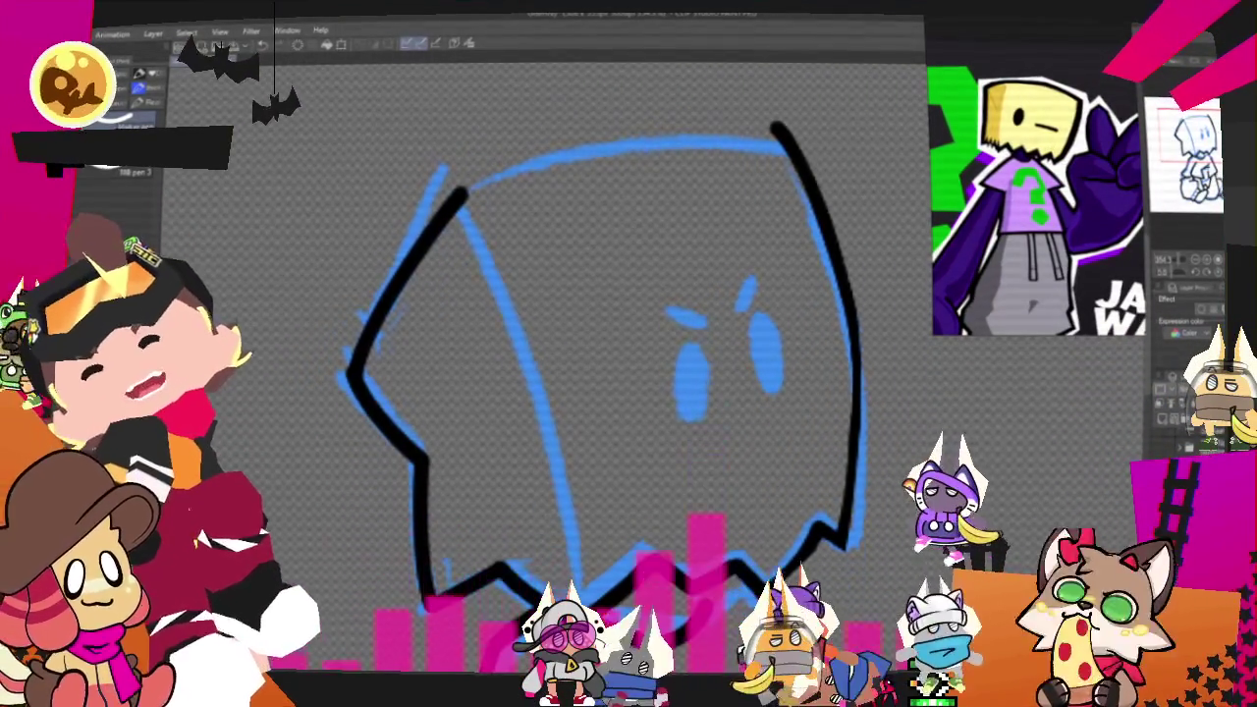
# Step: Fill the left and right eyes as black ovals, then ink the right and left eyebrows
pyautogui.moveTo(694, 356); pyautogui.dragTo(695, 402)
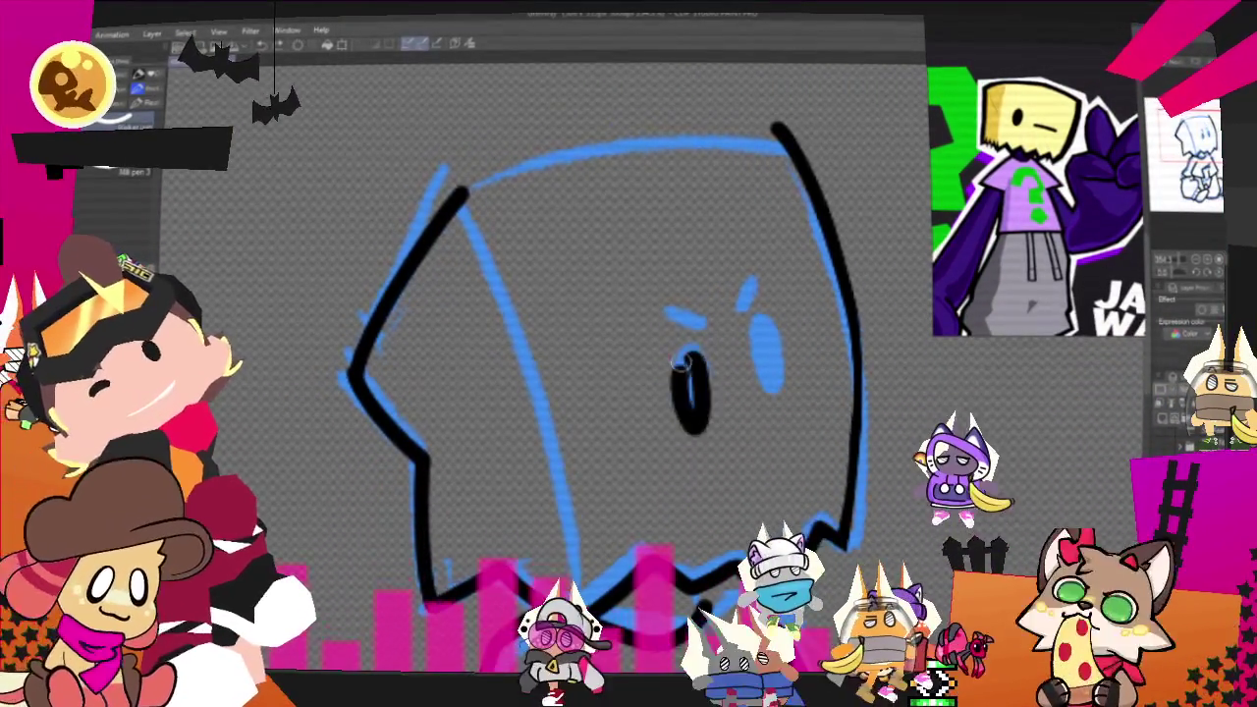
pyautogui.moveTo(766, 371); pyautogui.dragTo(768, 324)
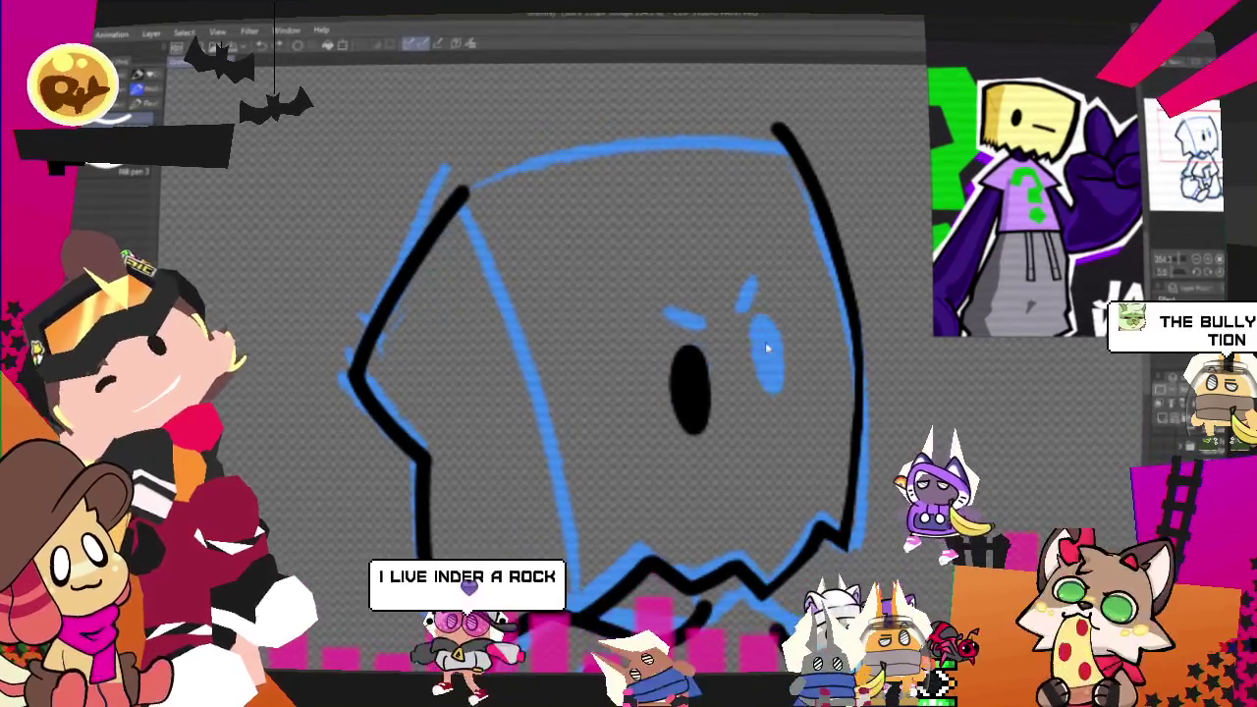
pyautogui.moveTo(752, 273); pyautogui.dragTo(734, 308)
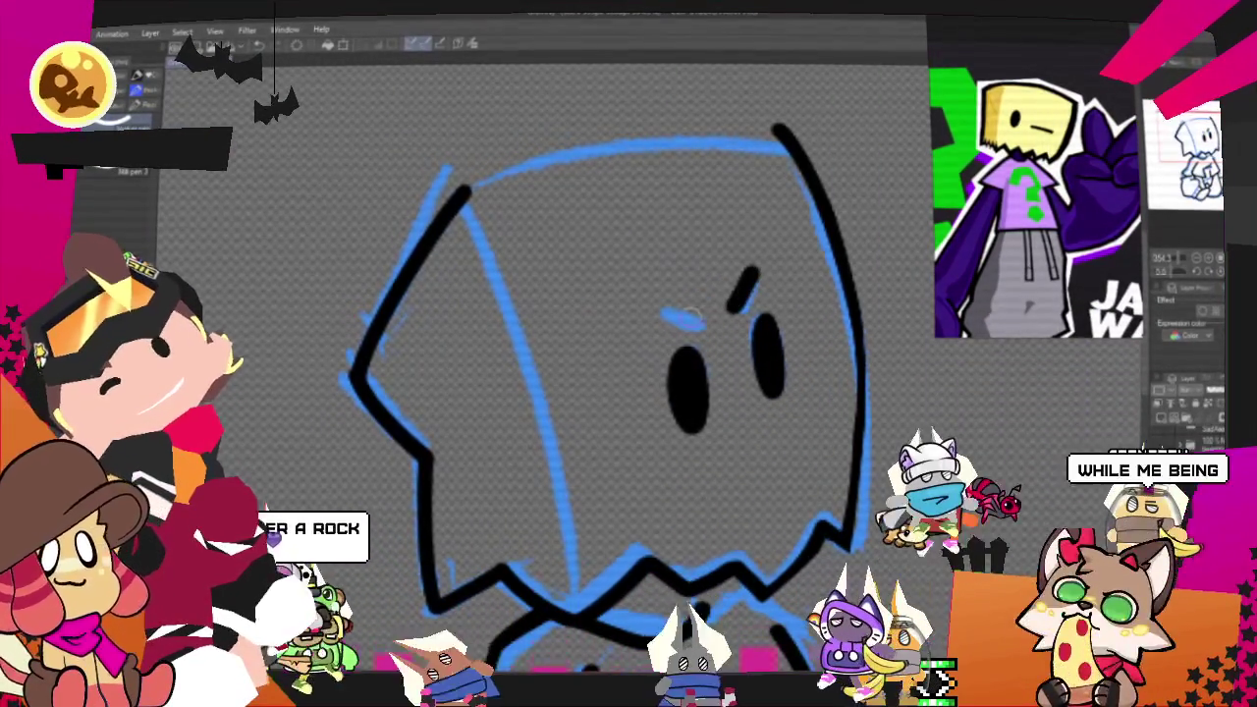
pyautogui.moveTo(657, 319); pyautogui.dragTo(703, 321)
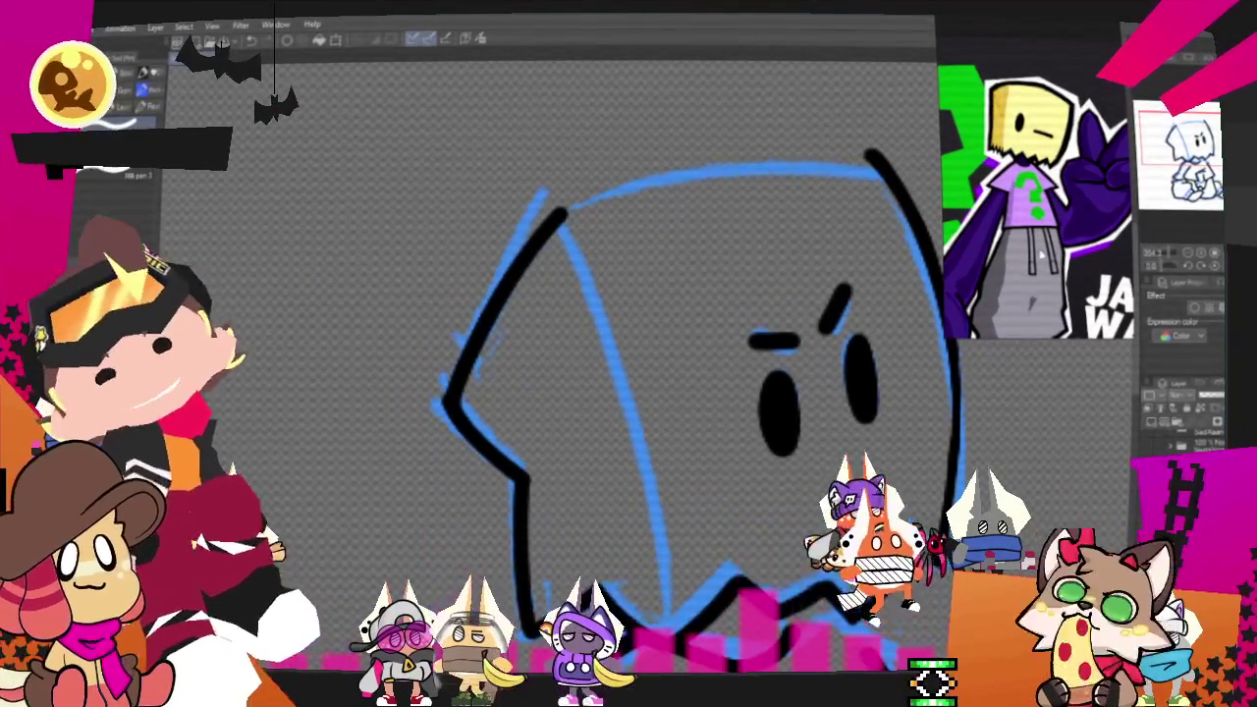
# Step: Ink the curved black outline along the top of the ghost's head
pyautogui.moveTo(911, 173); pyautogui.dragTo(463, 232)
pyautogui.hotkey('ctrl', 'z')
pyautogui.moveTo(915, 167); pyautogui.dragTo(469, 257)
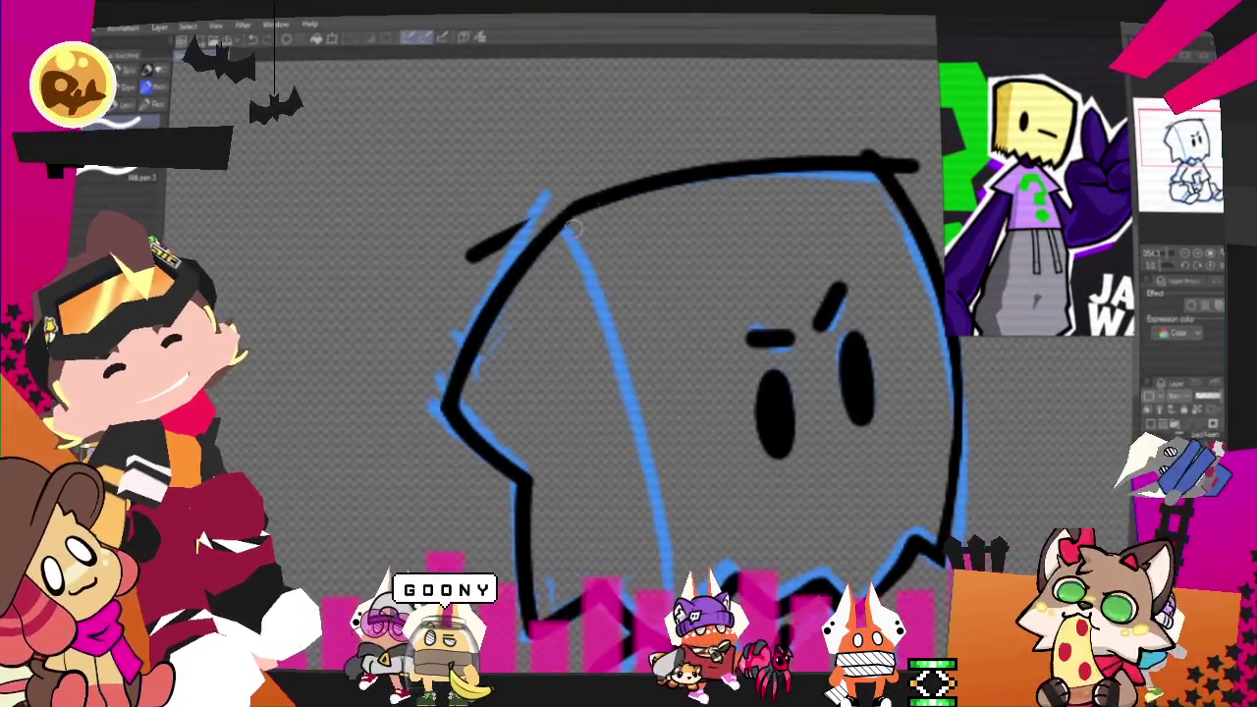
pyautogui.moveTo(530, 228); pyautogui.dragTo(489, 252)
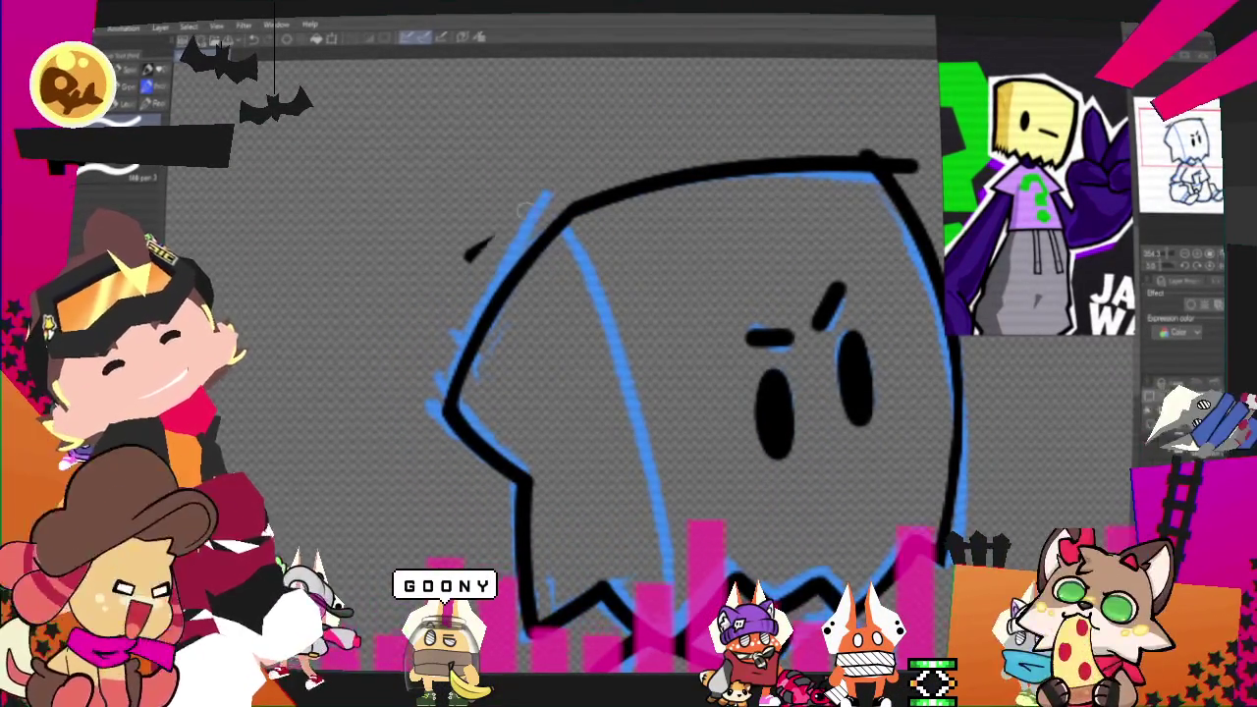
# Step: Ink the zigzag edge closing the bottom of the ghost's head
pyautogui.moveTo(447, 285); pyautogui.dragTo(368, 349)
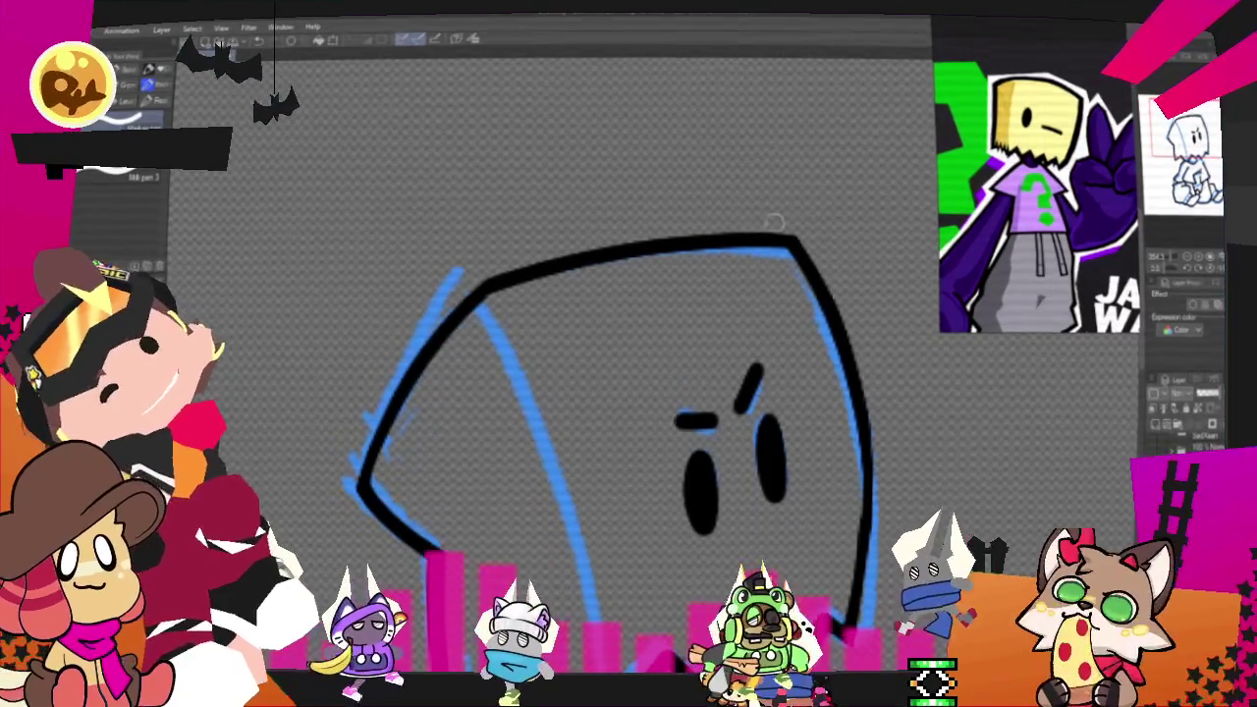
pyautogui.moveTo(392, 559); pyautogui.dragTo(824, 481)
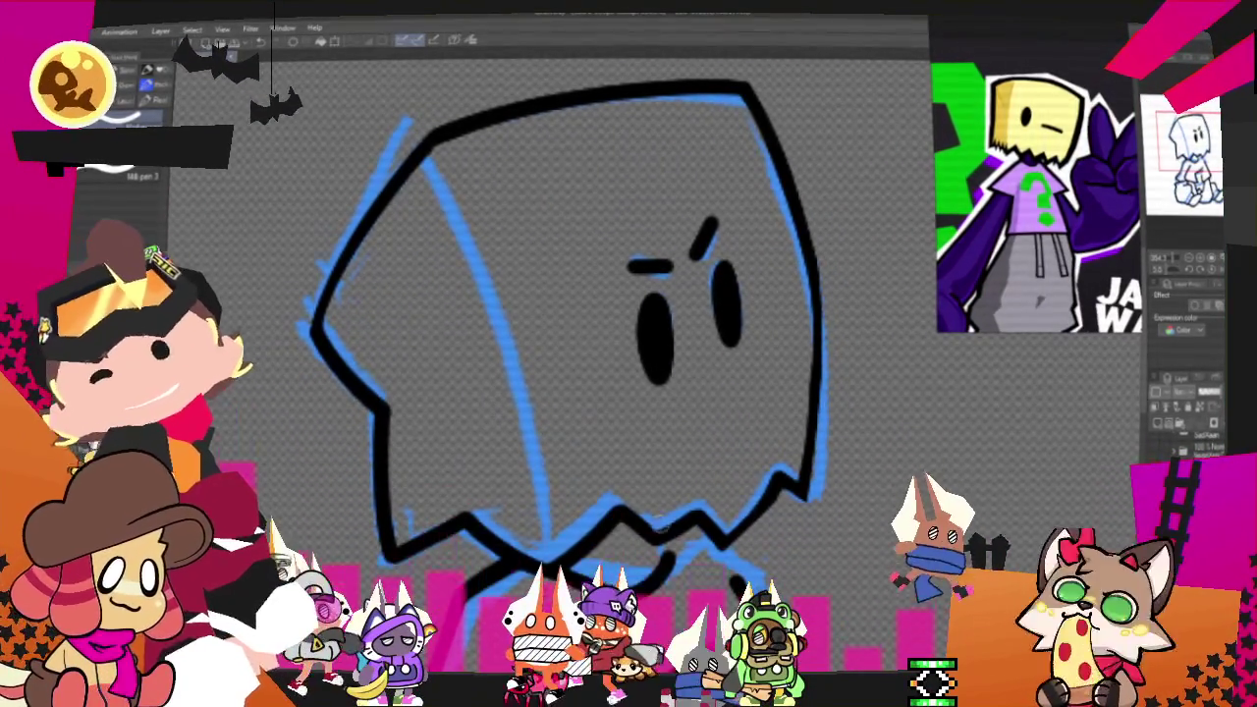
pyautogui.moveTo(628, 354); pyautogui.dragTo(732, 392)
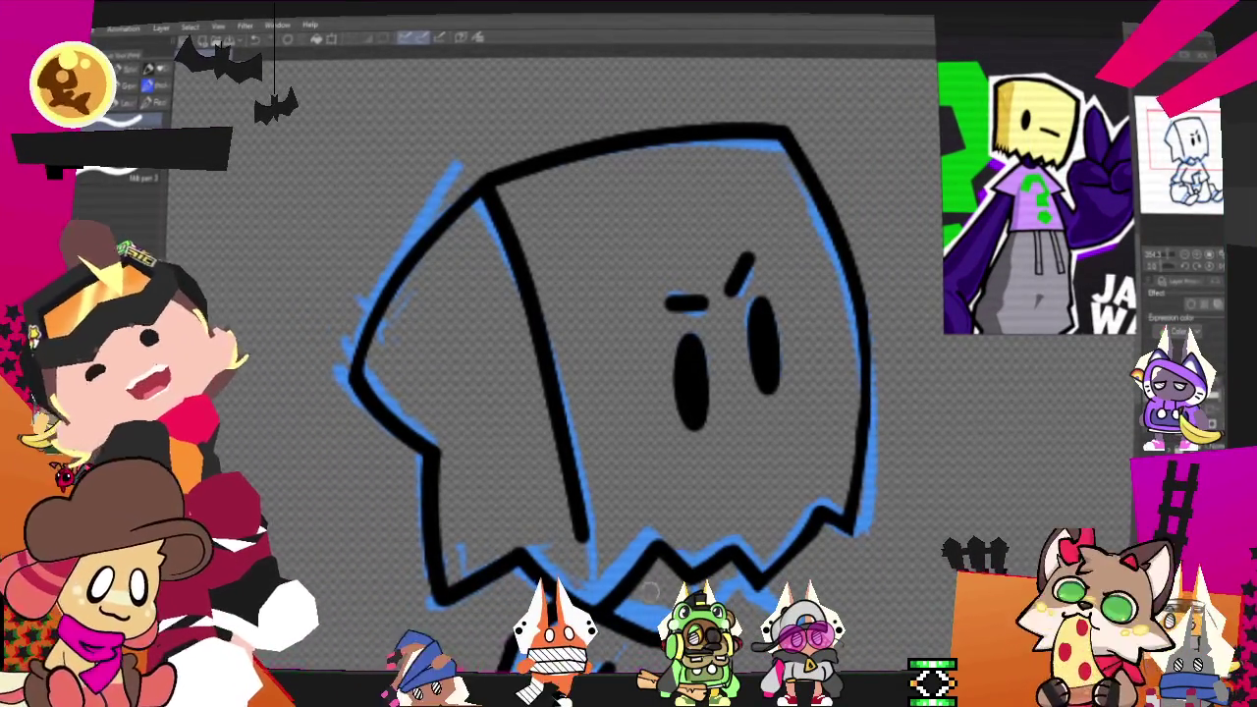
# Step: Ink the black fold line down the ghost's body, comparing it with and without the stroke
pyautogui.hotkey('ctrl', 'z')
pyautogui.hotkey('ctrl', 'y')
pyautogui.hotkey('ctrl', 'z')
pyautogui.hotkey('ctrl', 'y')
pyautogui.hotkey('ctrl', 'z')
pyautogui.moveTo(479, 195); pyautogui.dragTo(574, 413)
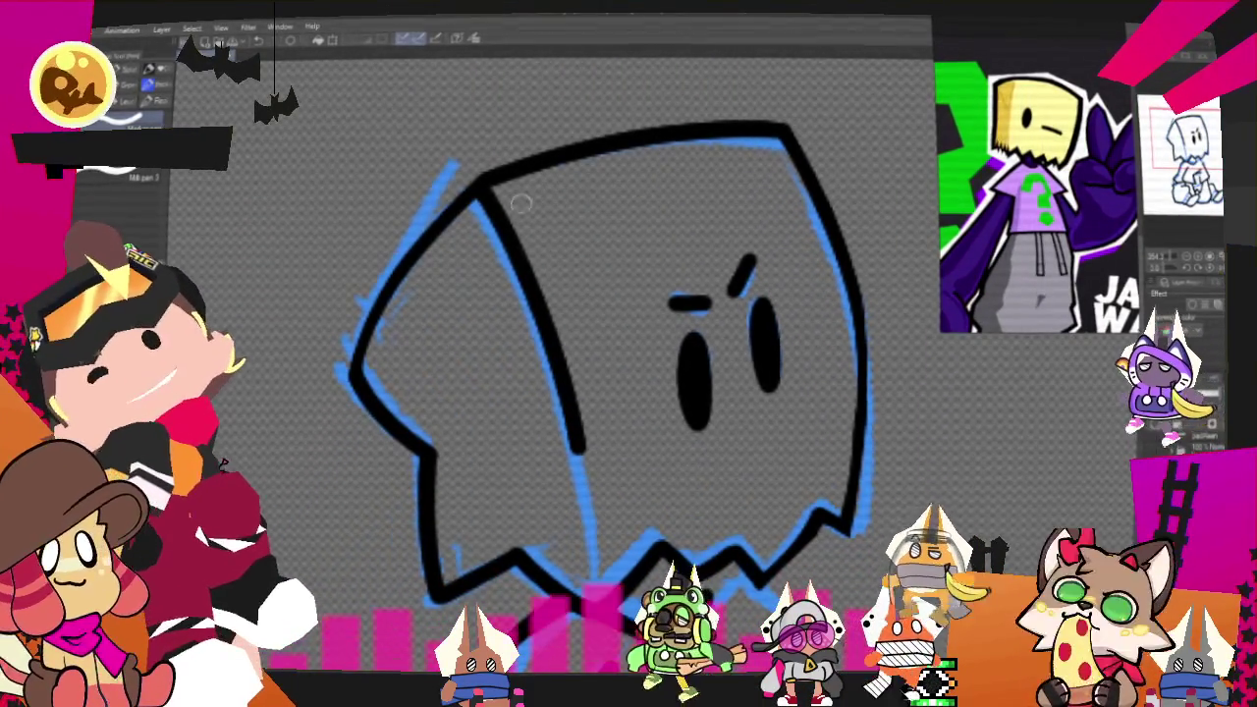
pyautogui.hotkey('ctrl', 'z')
pyautogui.hotkey('ctrl', 'y')
pyautogui.hotkey('ctrl', 'z')
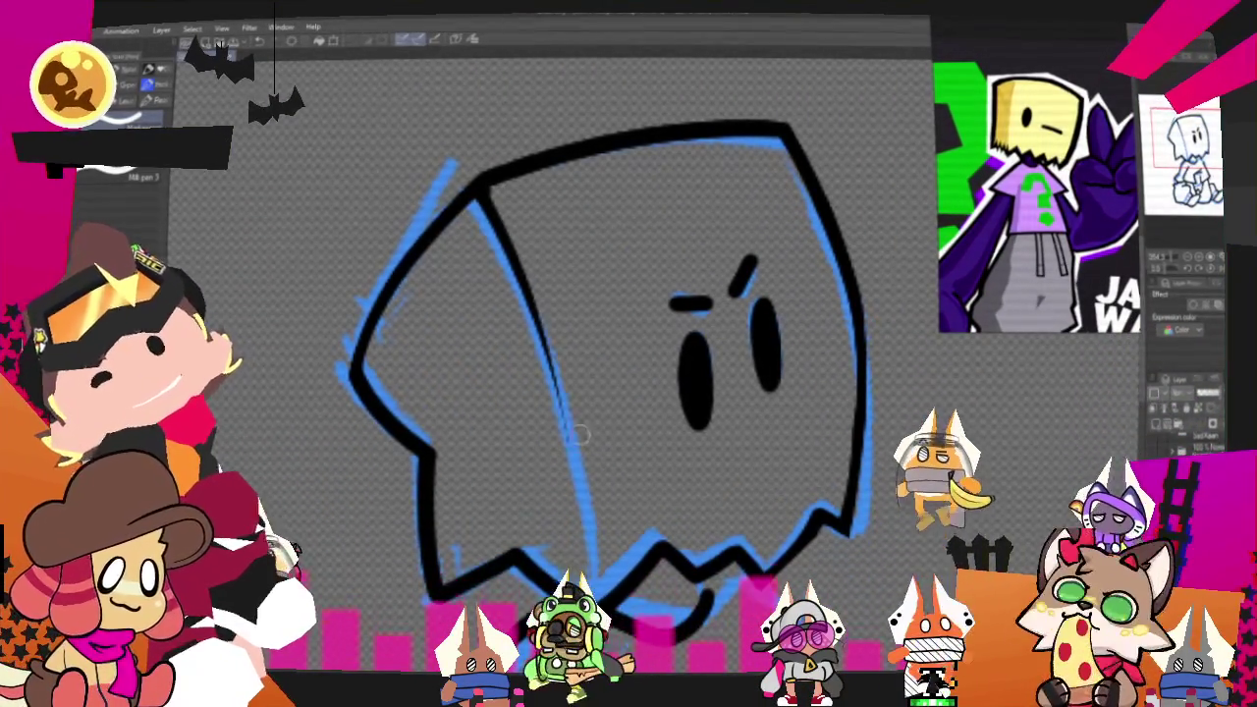
pyautogui.hotkey('ctrl', 'y')
pyautogui.hotkey('ctrl', 'z')
pyautogui.hotkey('ctrl', 'y')
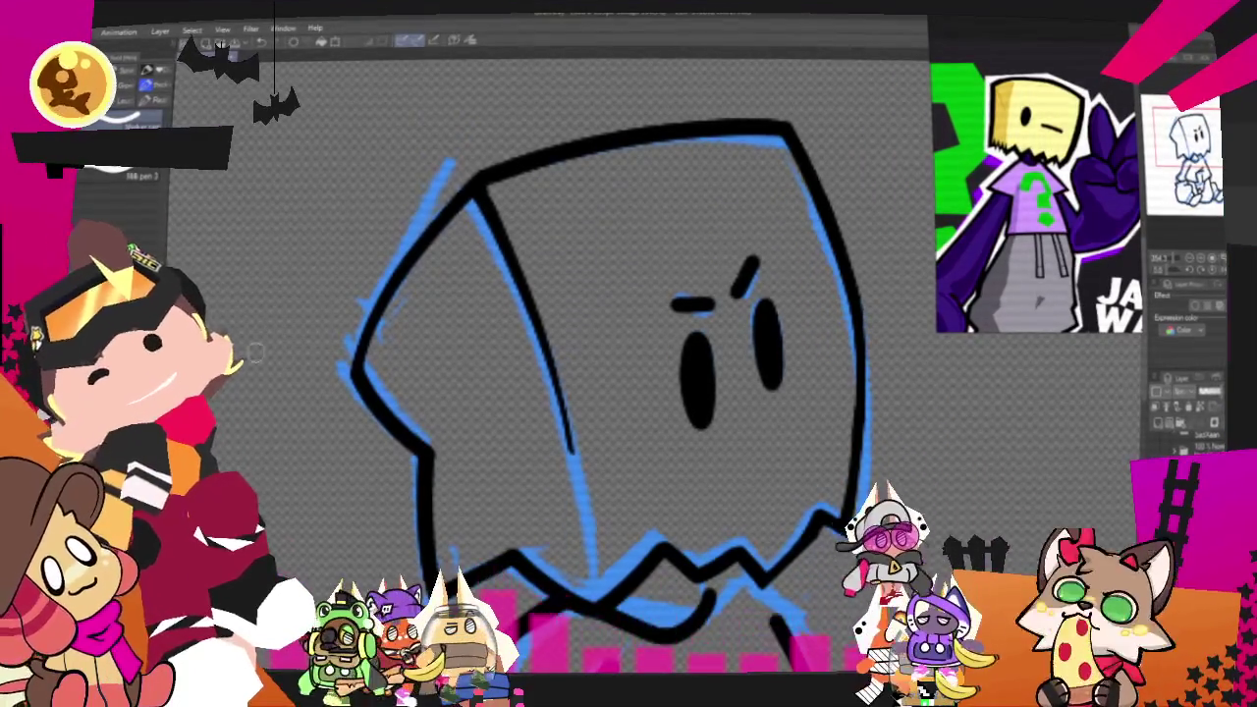
# Step: Try extending the inner line further down, discard it, and bring the lower body into view
pyautogui.moveTo(591, 597); pyautogui.dragTo(569, 464)
pyautogui.hotkey('ctrl', 'z')
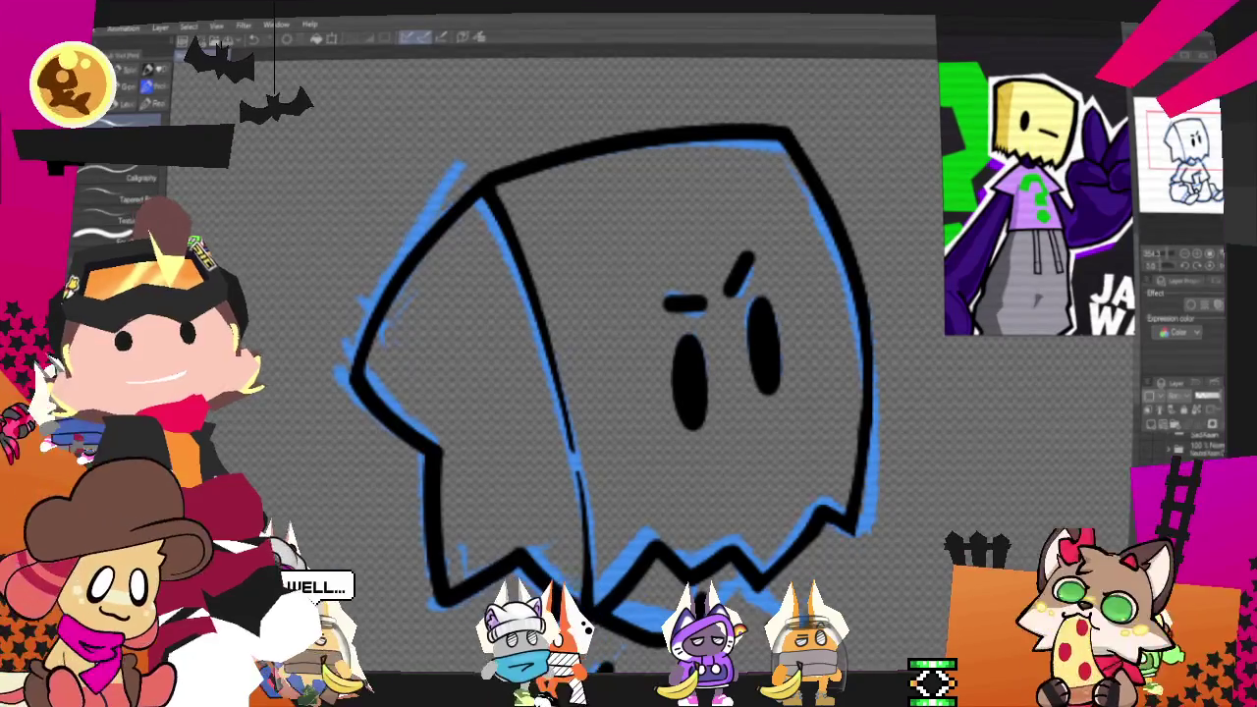
pyautogui.moveTo(628, 393)
pyautogui.mouseDown()
pyautogui.moveTo(540, 299)
pyautogui.moveTo(560, 197)
pyautogui.mouseUp()
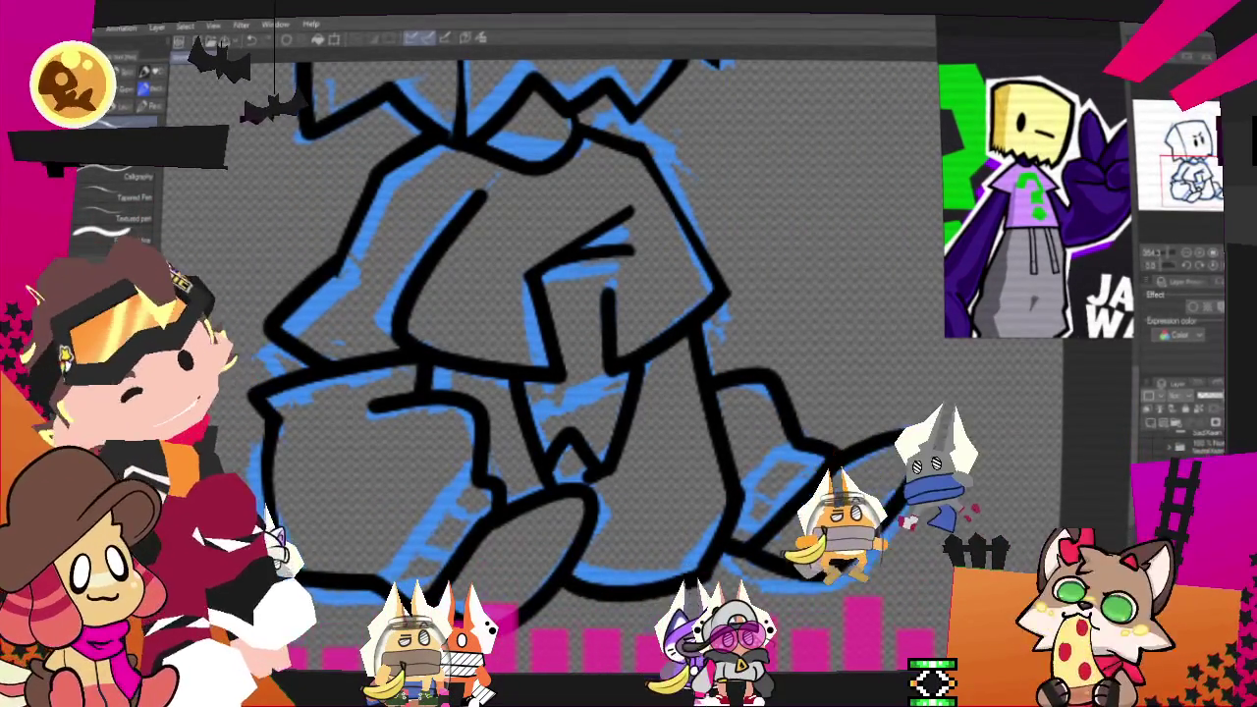
# Step: Hide and restore the black lineart to check it against the blue sketch
pyautogui.press('Delete')
pyautogui.hotkey('ctrl', 'z')
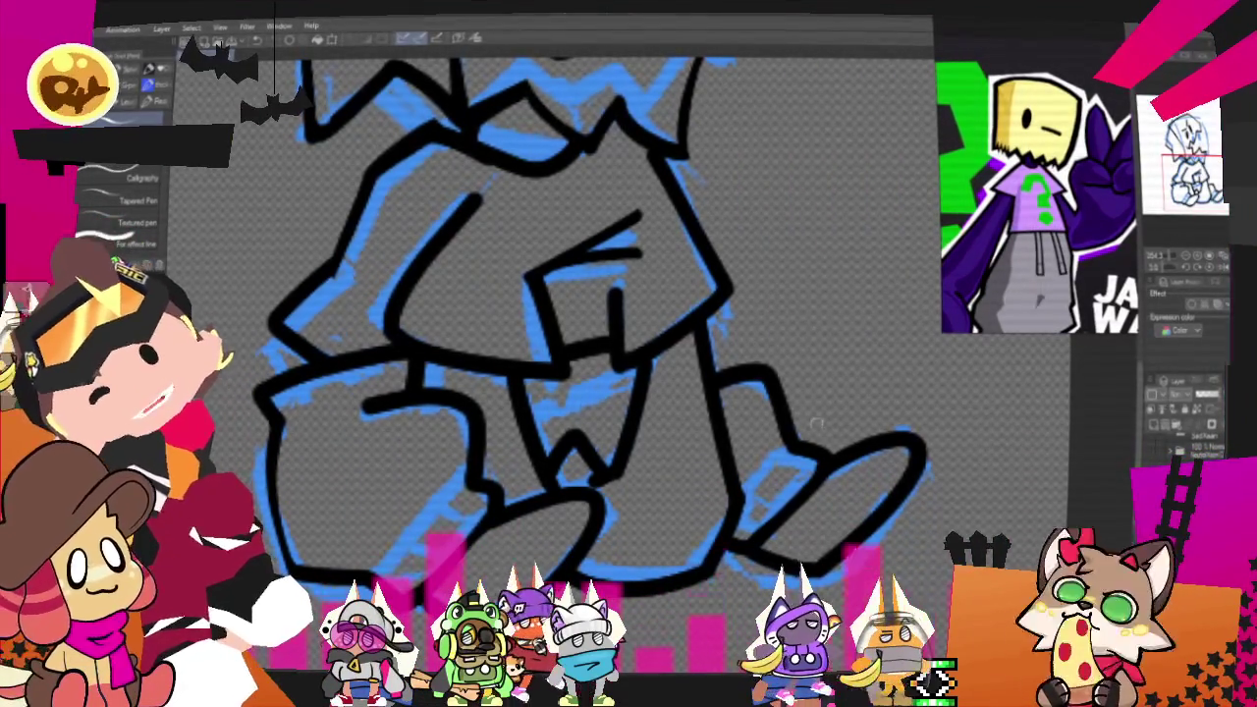
pyautogui.scroll(3, 687, 343)
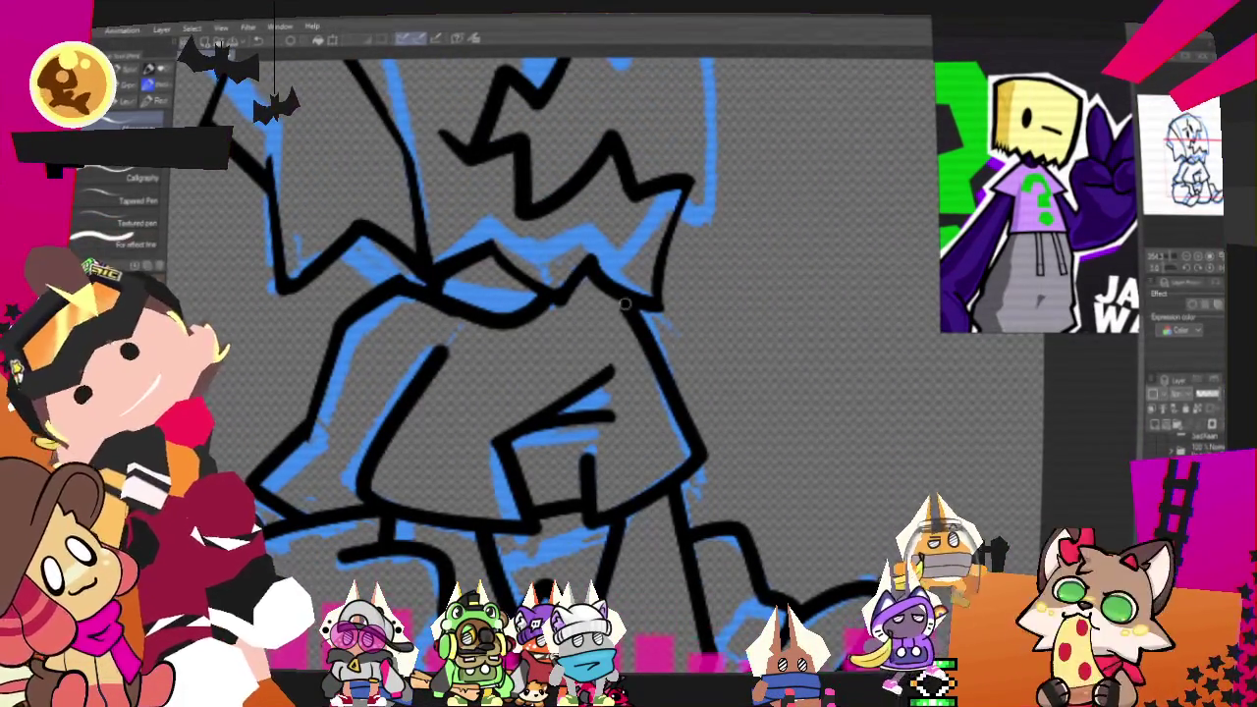
# Step: Retrace the torso's right edge with a bolder black pen stroke
pyautogui.moveTo(619, 301); pyautogui.dragTo(658, 383)
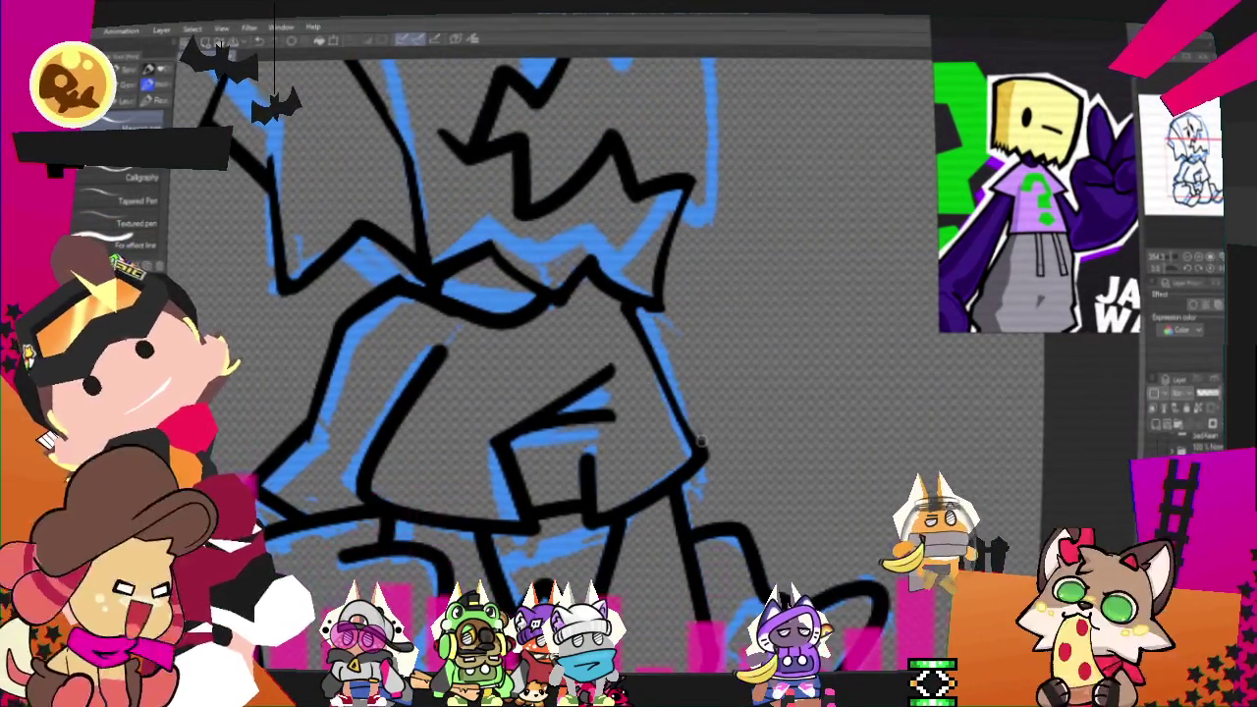
pyautogui.moveTo(643, 324); pyautogui.dragTo(714, 449)
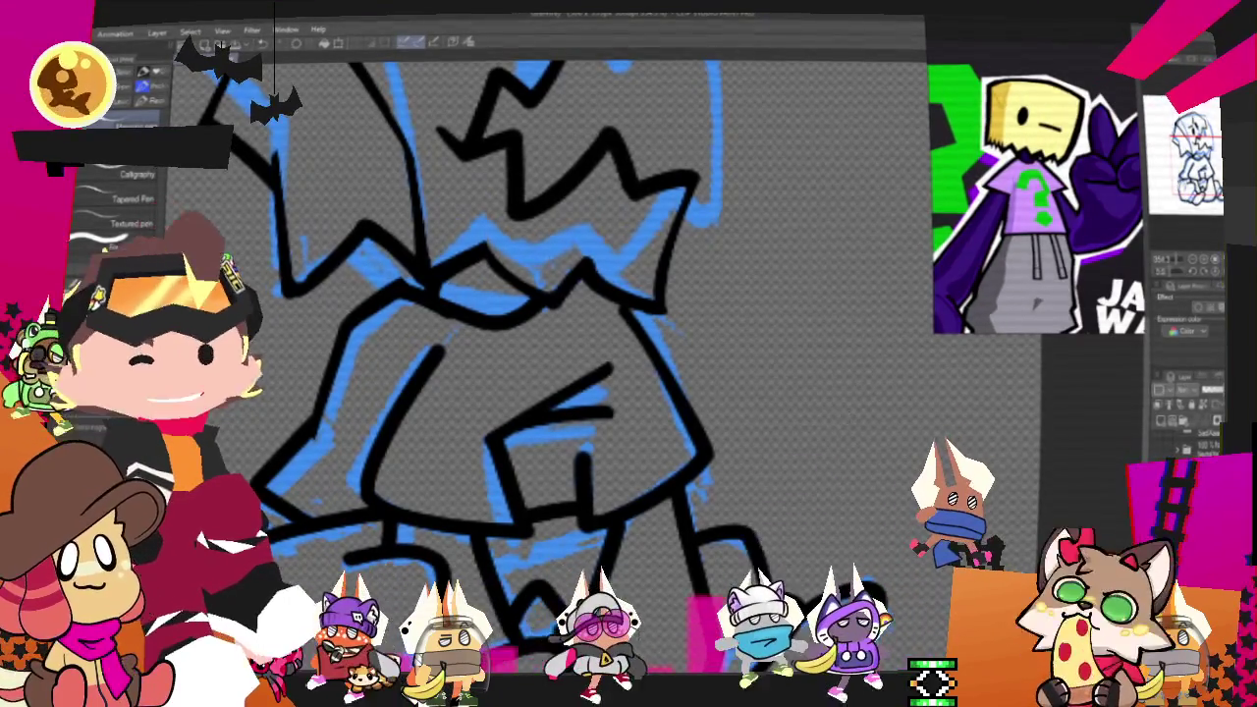
pyautogui.scroll(-5, 550, 315)
pyautogui.scroll(-1, 550, 314)
pyautogui.scroll(-1, 550, 314)
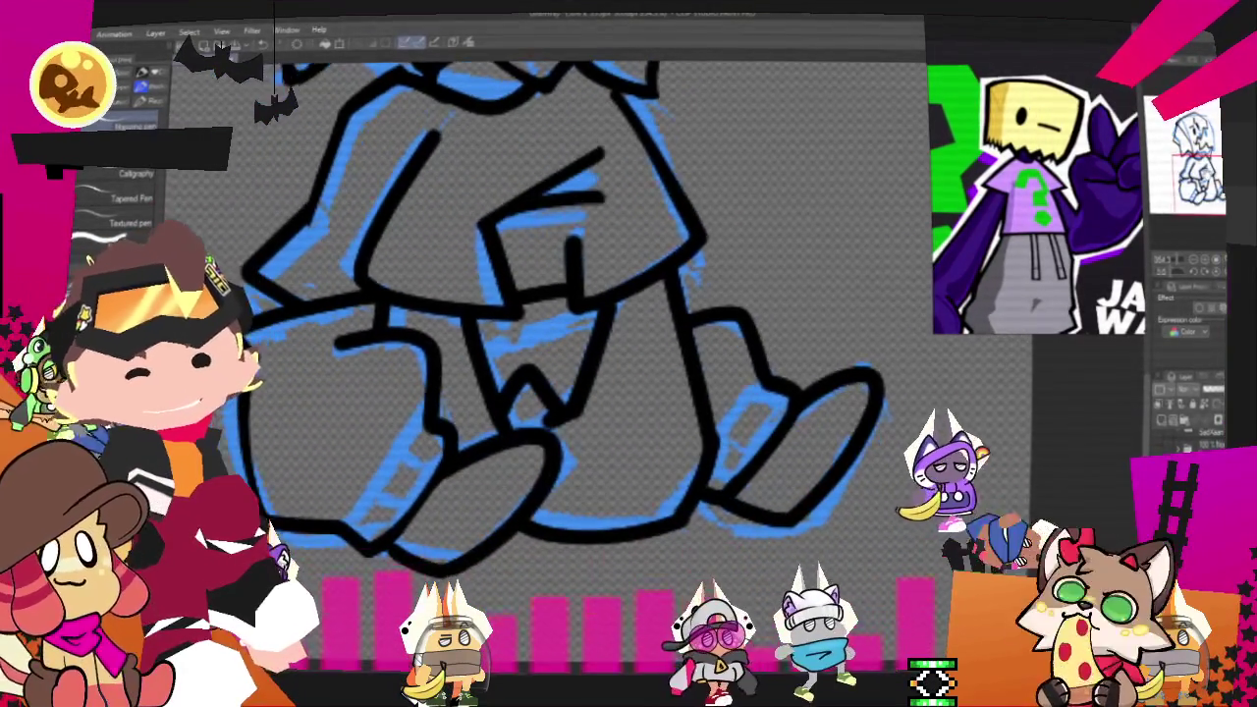
pyautogui.scroll(2, 550, 314)
pyautogui.scroll(5, 550, 314)
pyautogui.scroll(5, 549, 314)
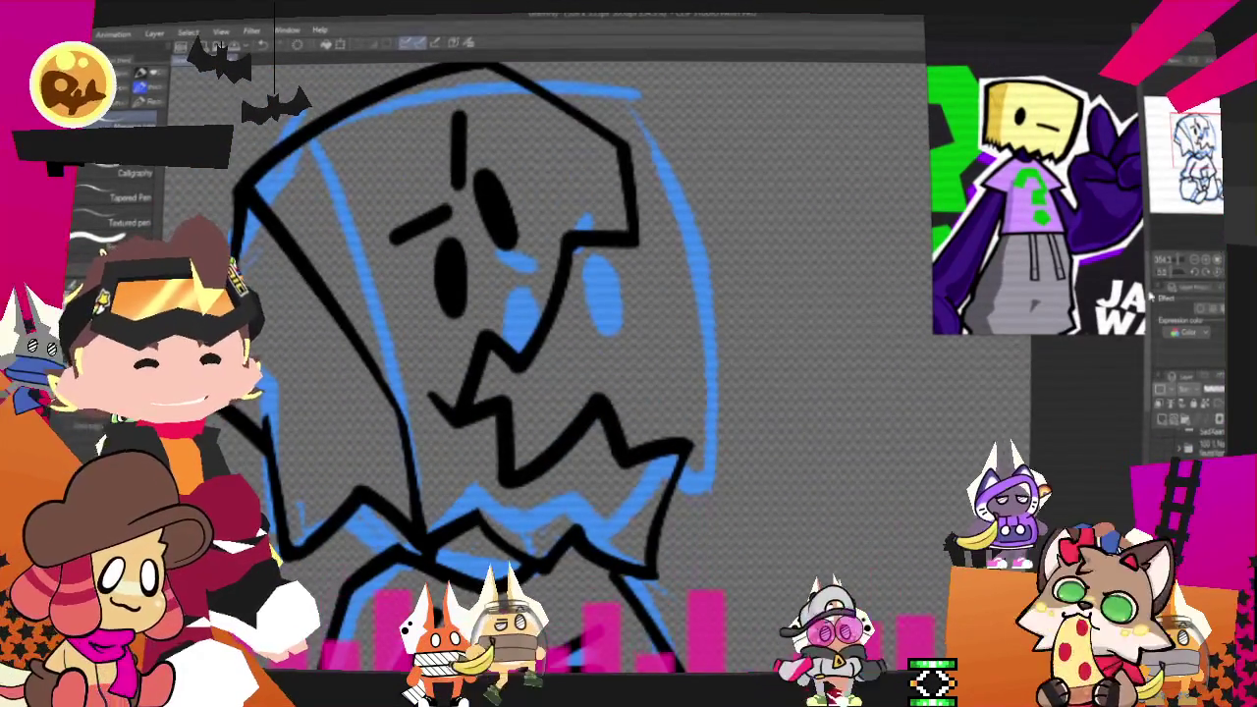
pyautogui.hotkey('ctrl', '0')
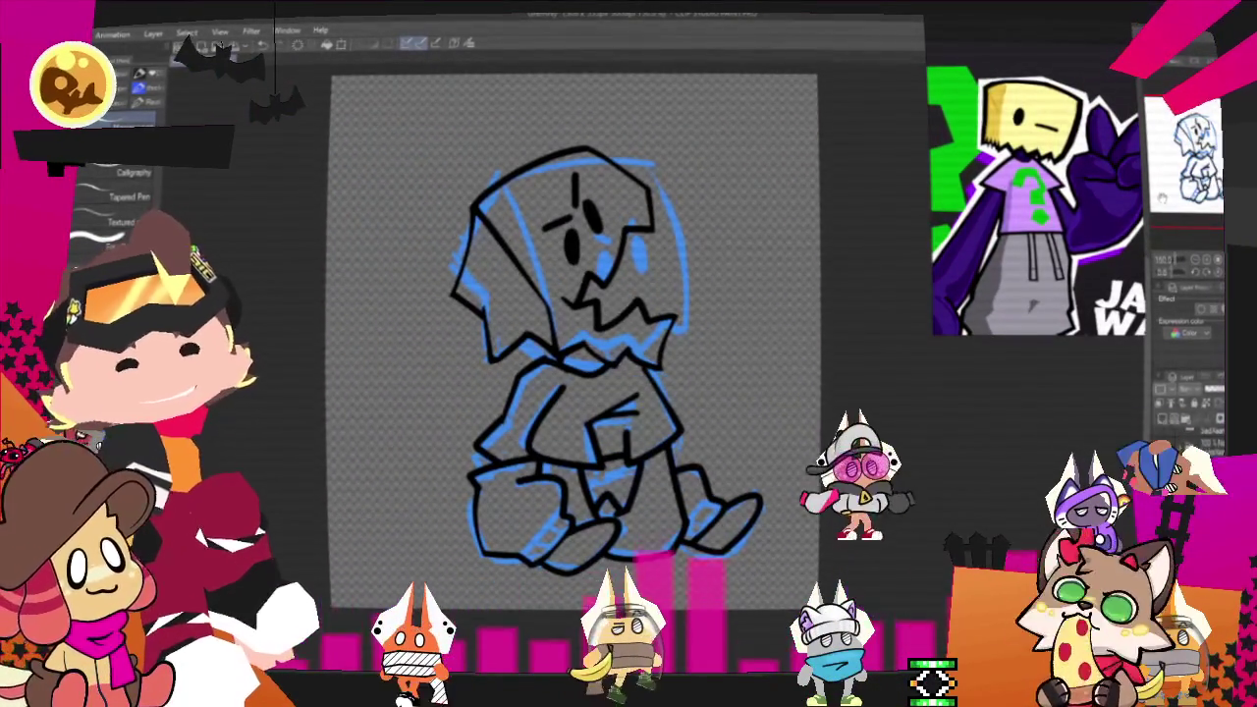
# Step: Hide the blue sketch layer and fill the hood with pale yellow
pyautogui.press('Delete')
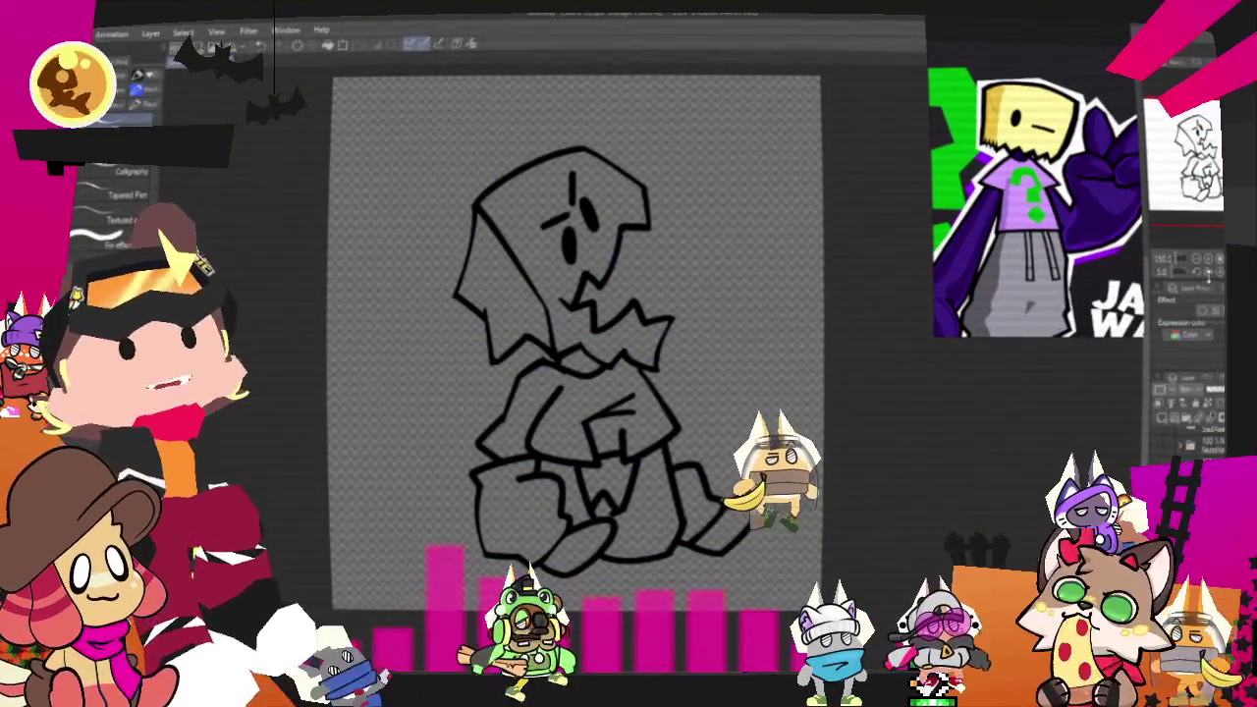
pyautogui.scroll(2, 285, 518)
pyautogui.scroll(2, 285, 518)
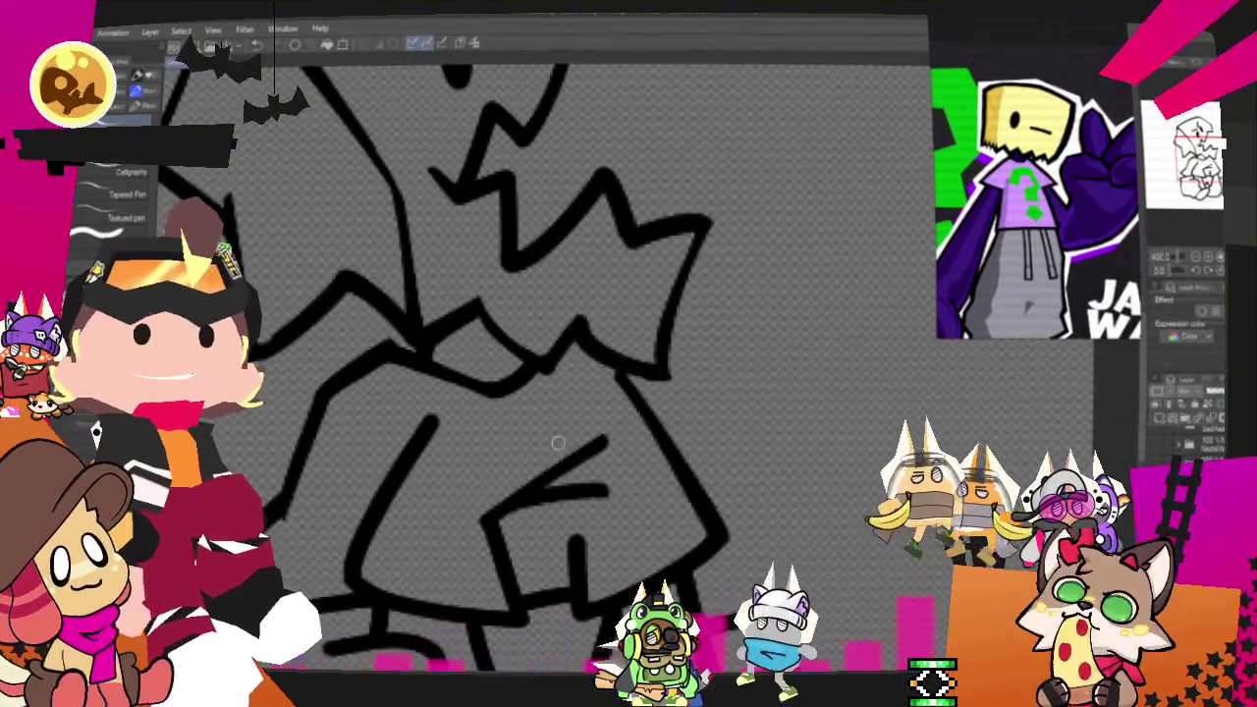
pyautogui.scroll(-3, 463, 304)
pyautogui.scroll(-1, 463, 303)
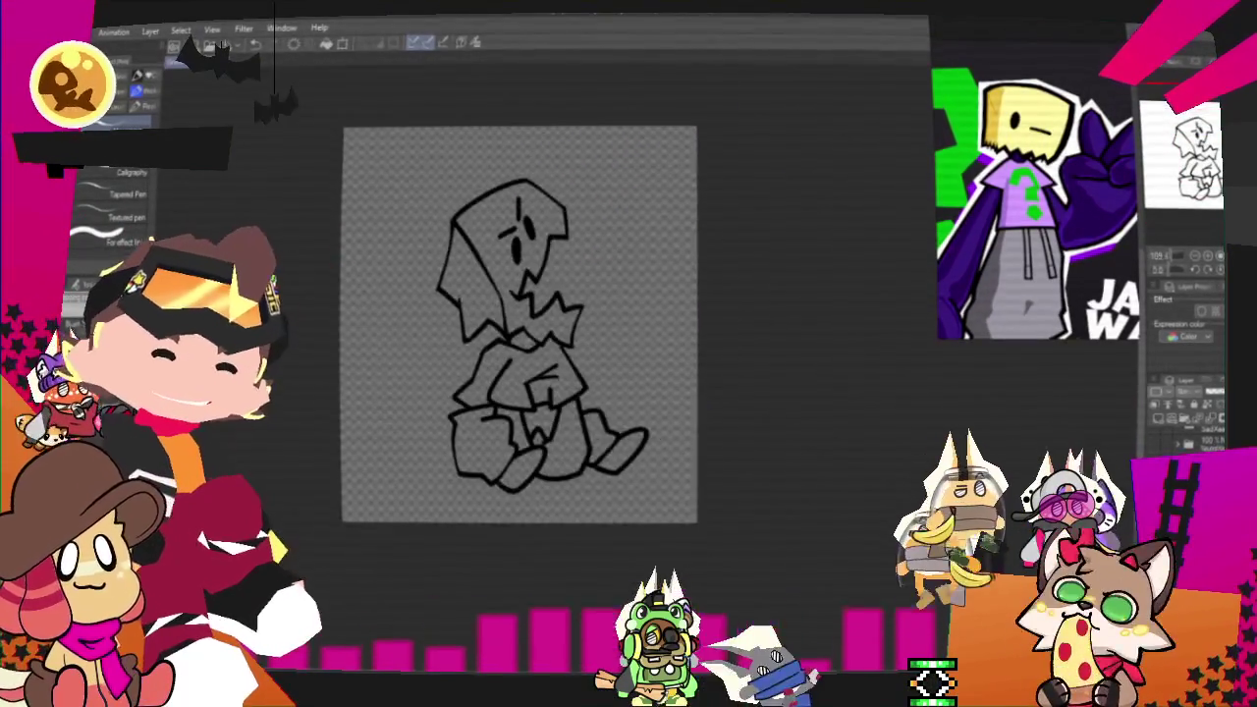
pyautogui.scroll(1, 464, 304)
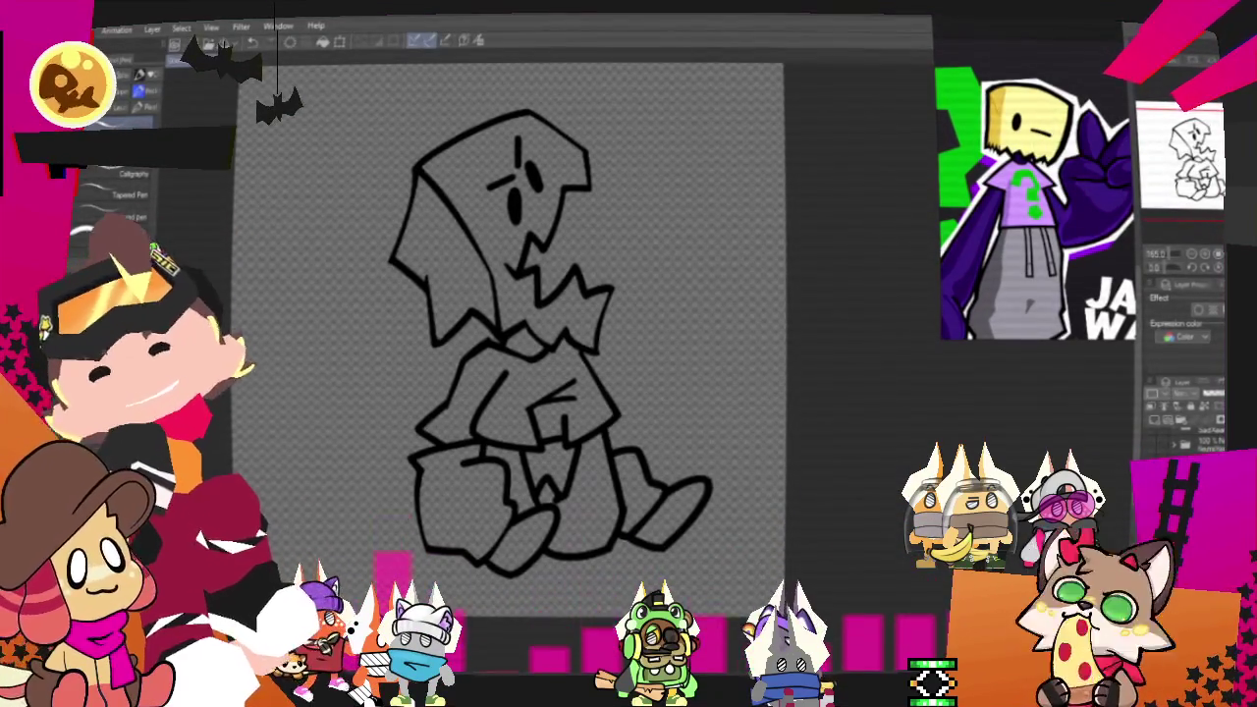
pyautogui.click(555, 313)
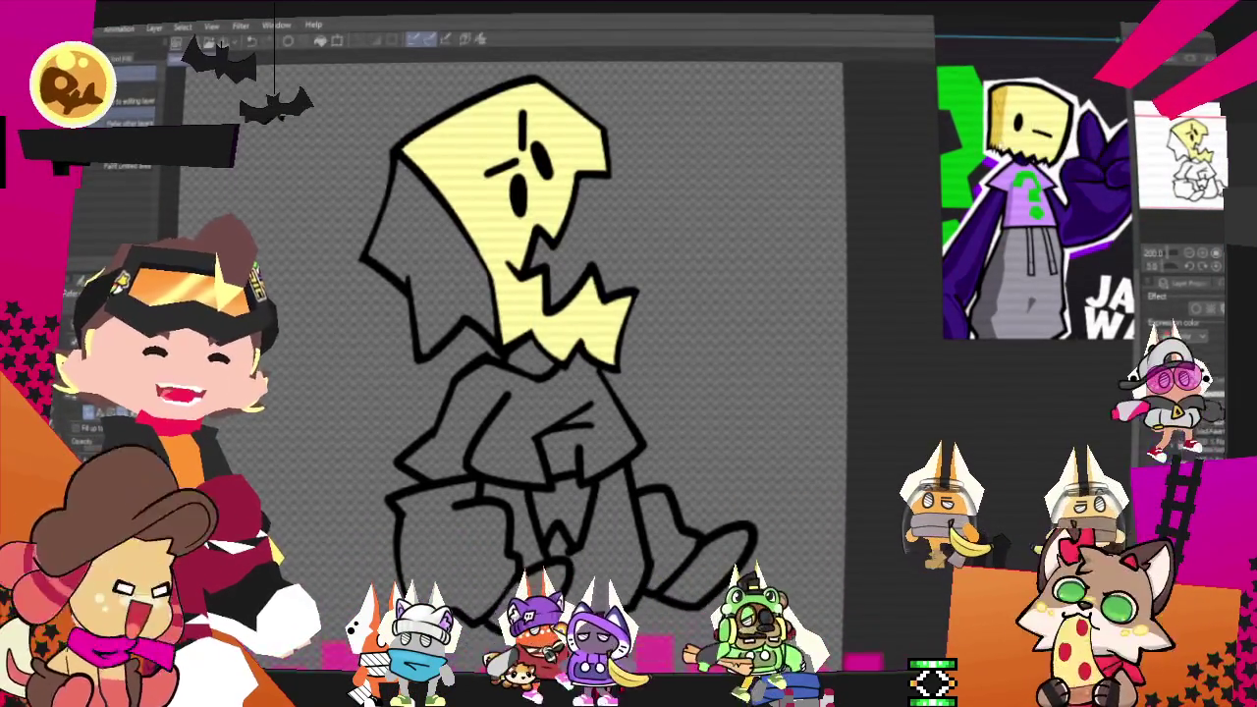
# Step: Paint darker golden-yellow shading strokes on the hood's left flap with the pen
pyautogui.scroll(2, 482, 221)
pyautogui.scroll(1, 481, 221)
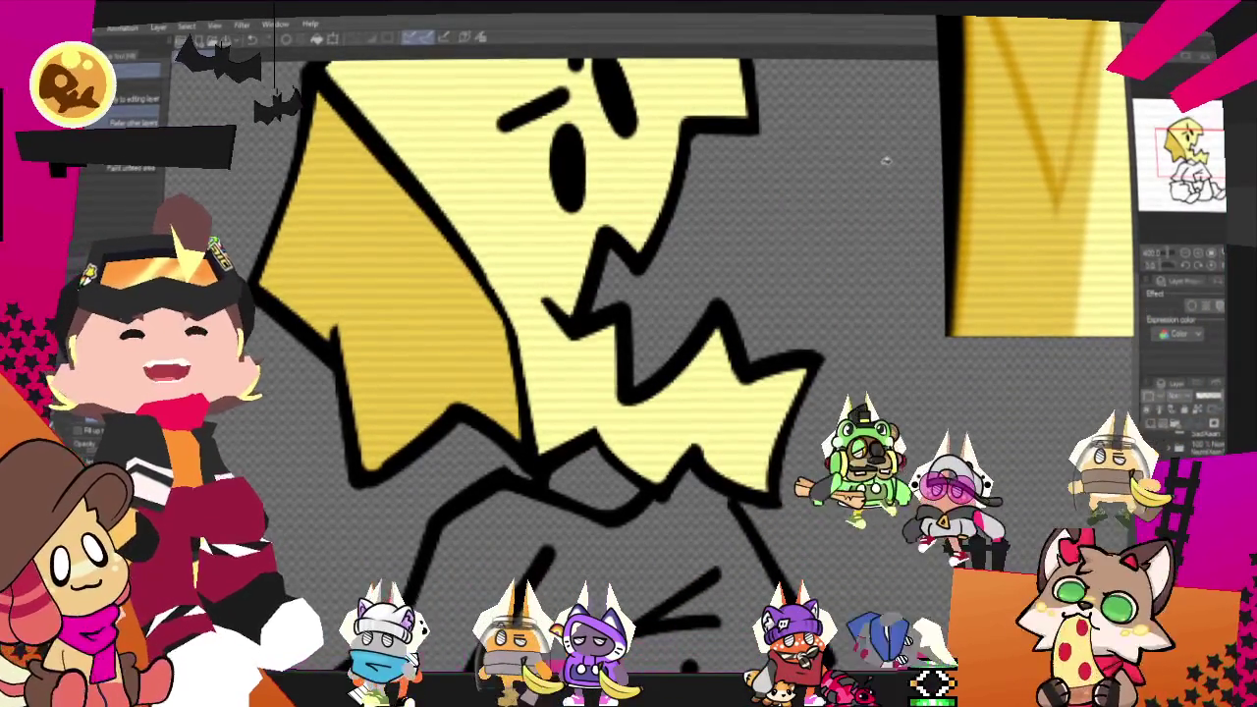
pyautogui.press('p')
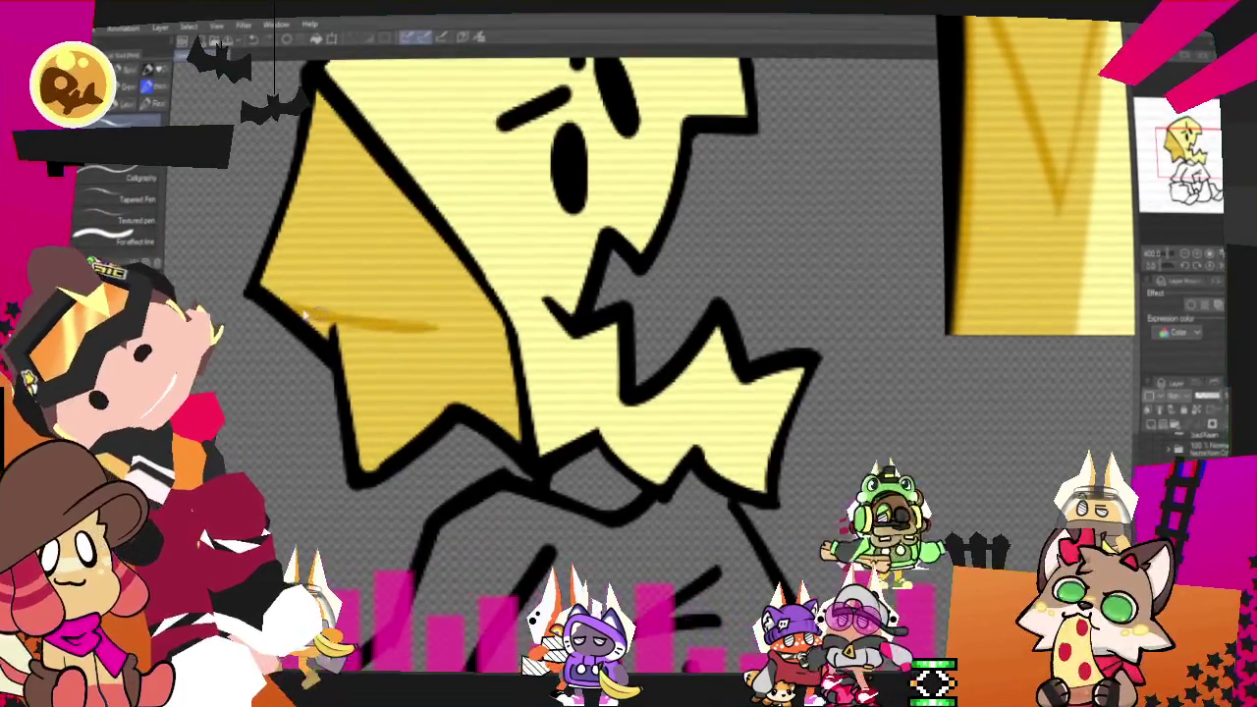
pyautogui.moveTo(373, 306); pyautogui.dragTo(266, 294)
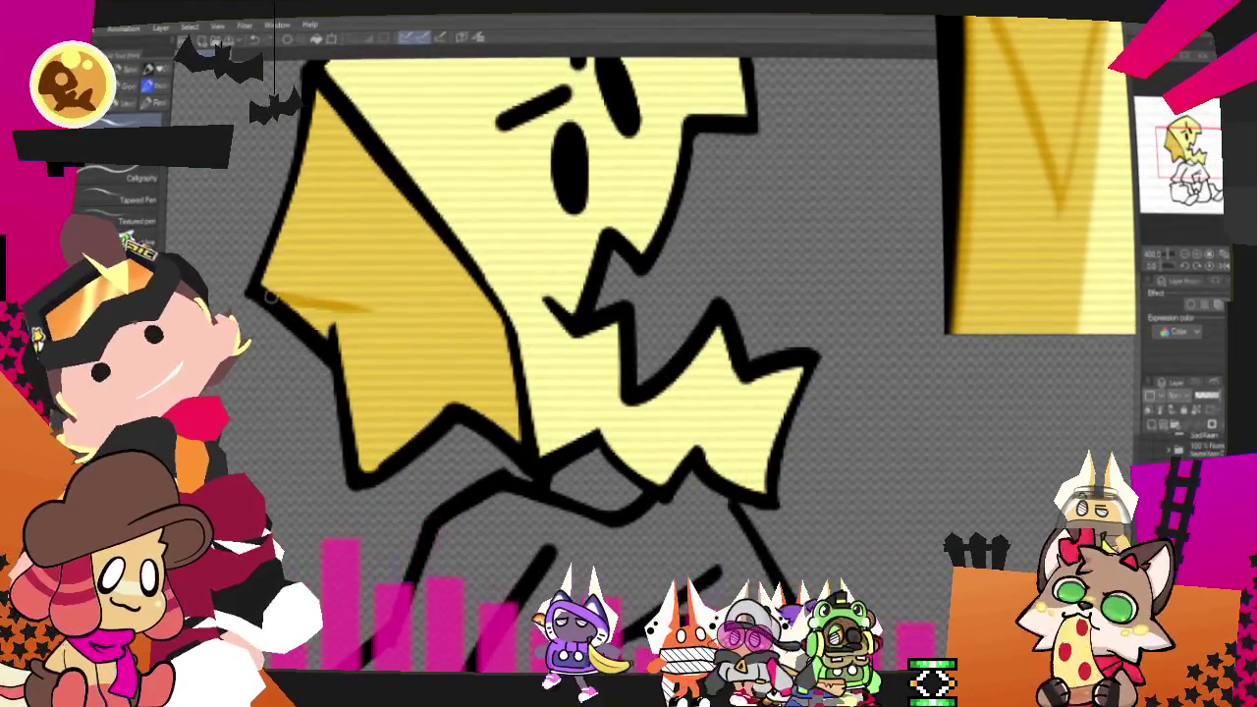
pyautogui.moveTo(378, 312); pyautogui.dragTo(319, 103)
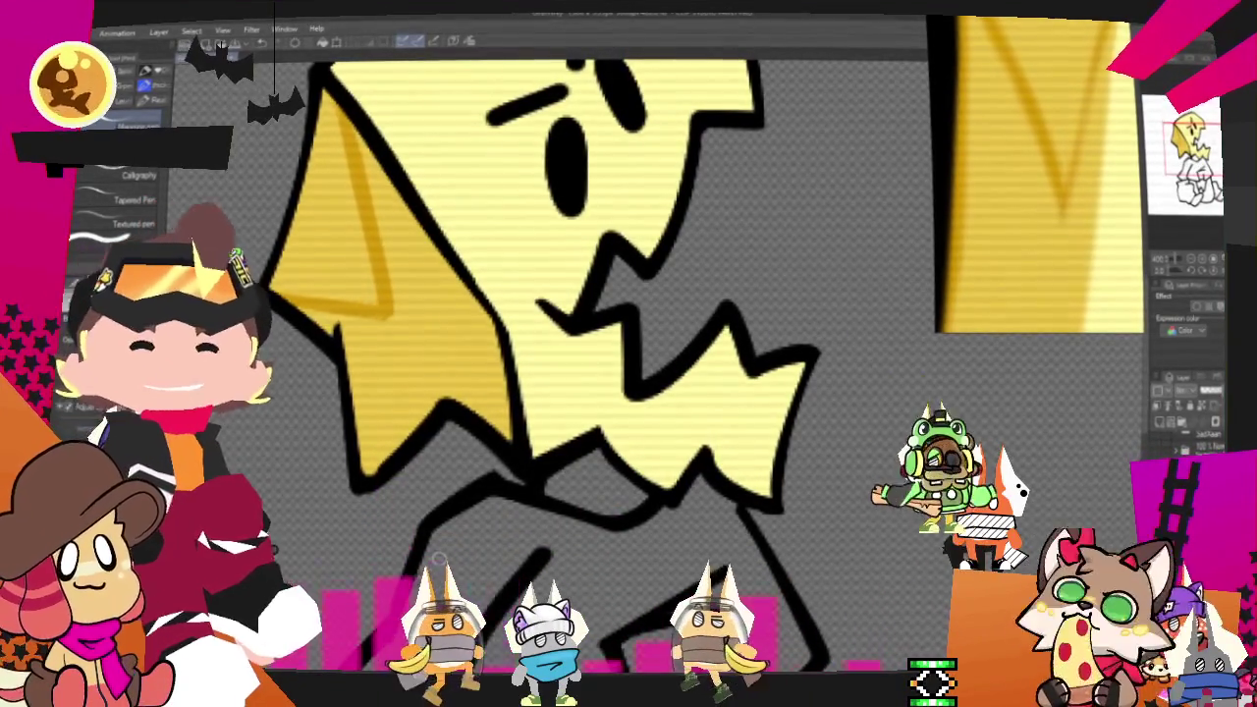
pyautogui.scroll(1, 438, 557)
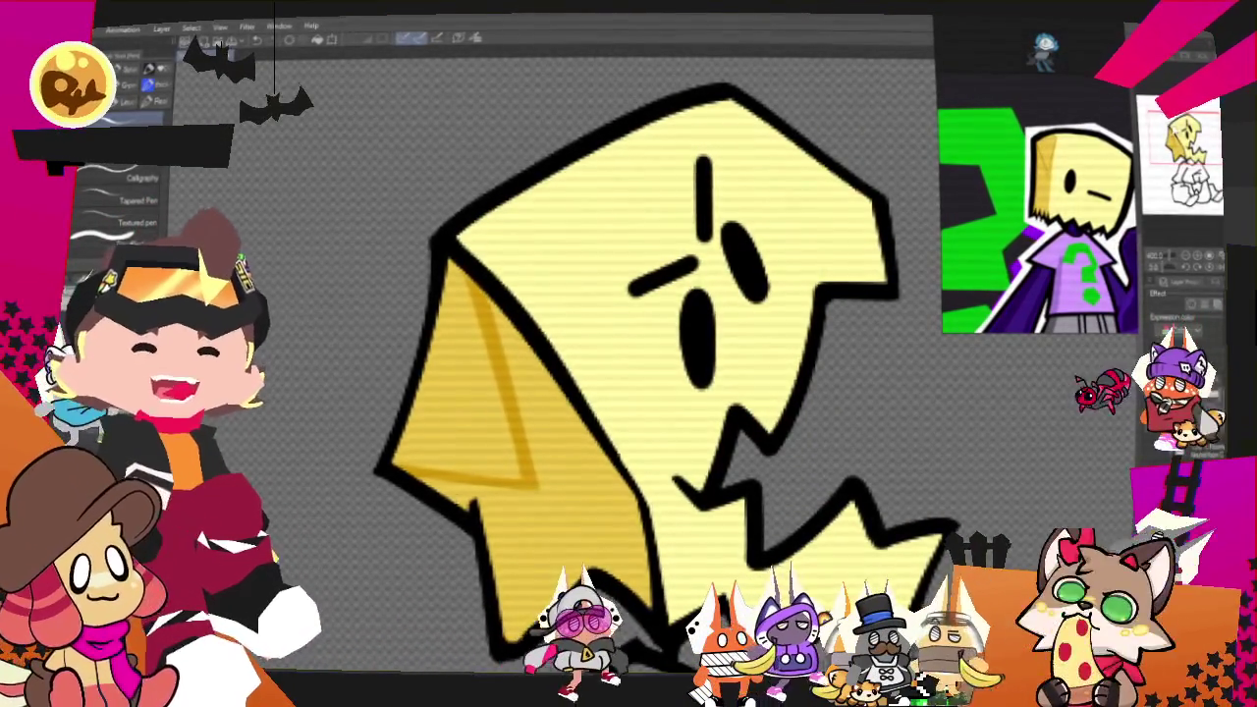
pyautogui.scroll(-2, 609, 373)
# Step: Fill the neck under the hood and the area between the folded legs with dark purple
pyautogui.scroll(-2, 608, 373)
pyautogui.scroll(-2, 609, 373)
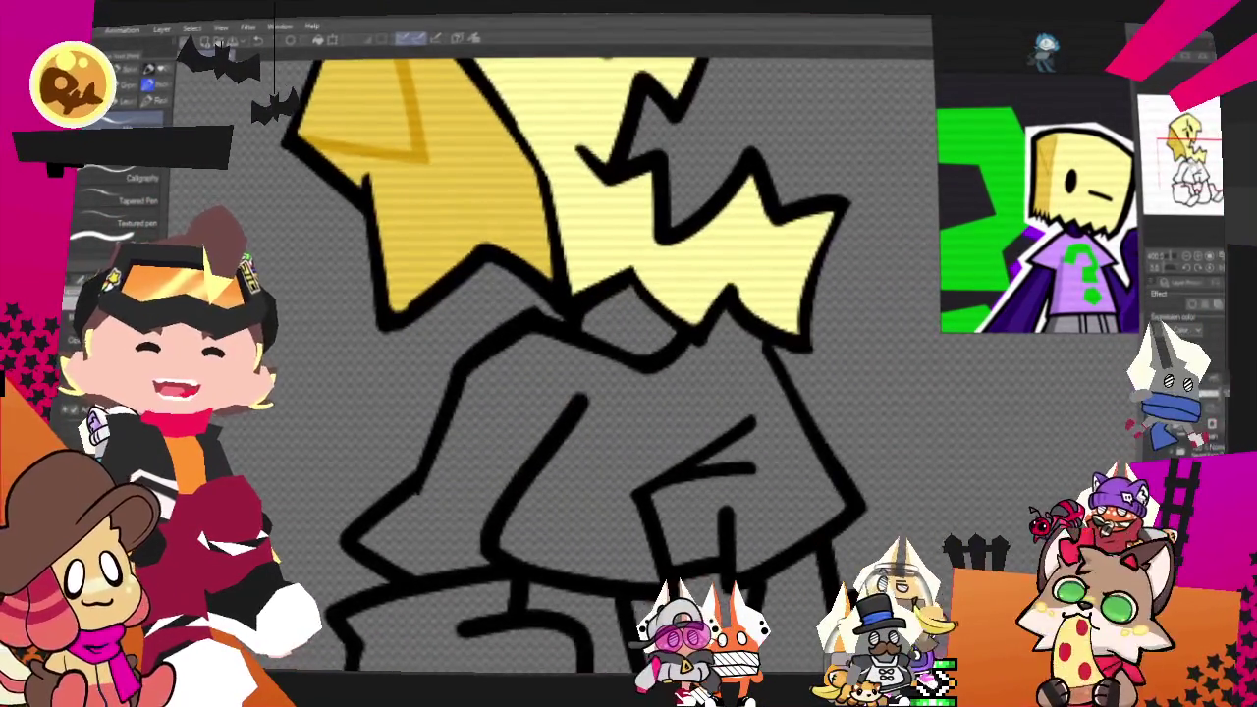
pyautogui.scroll(-1, 609, 374)
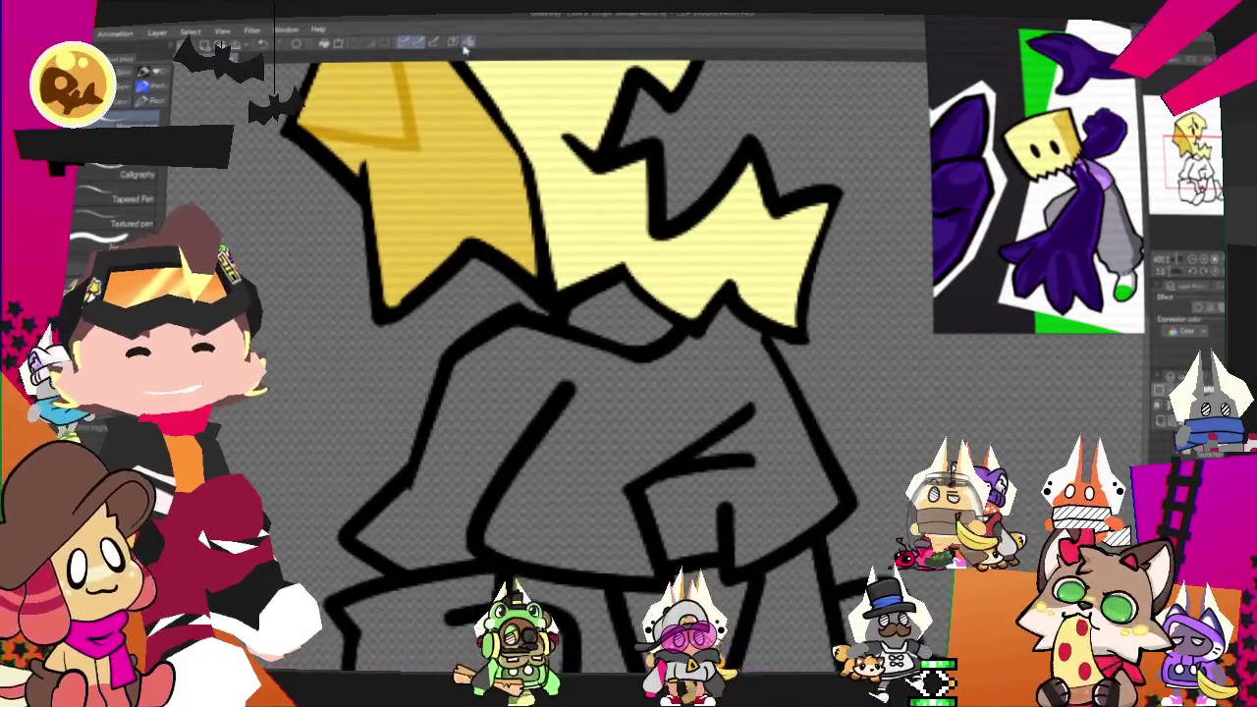
pyautogui.hotkey('ctrl', '-')
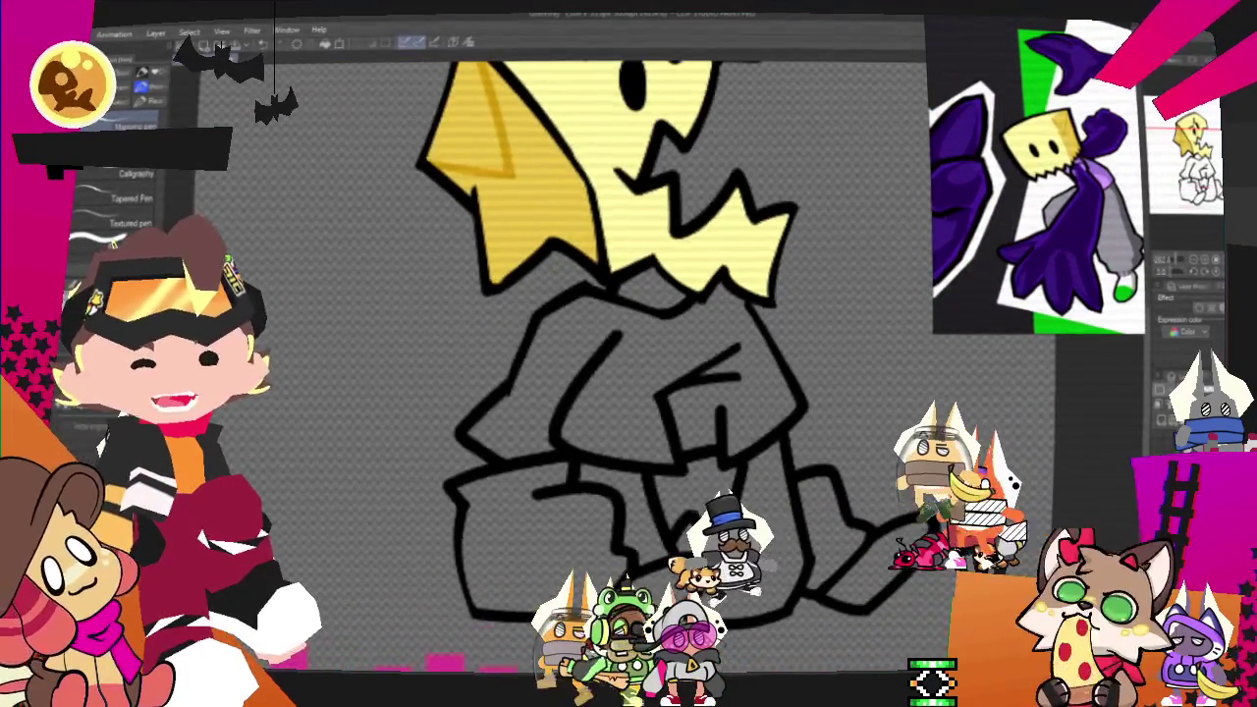
pyautogui.press('g')
pyautogui.click(633, 257)
pyautogui.click(628, 523)
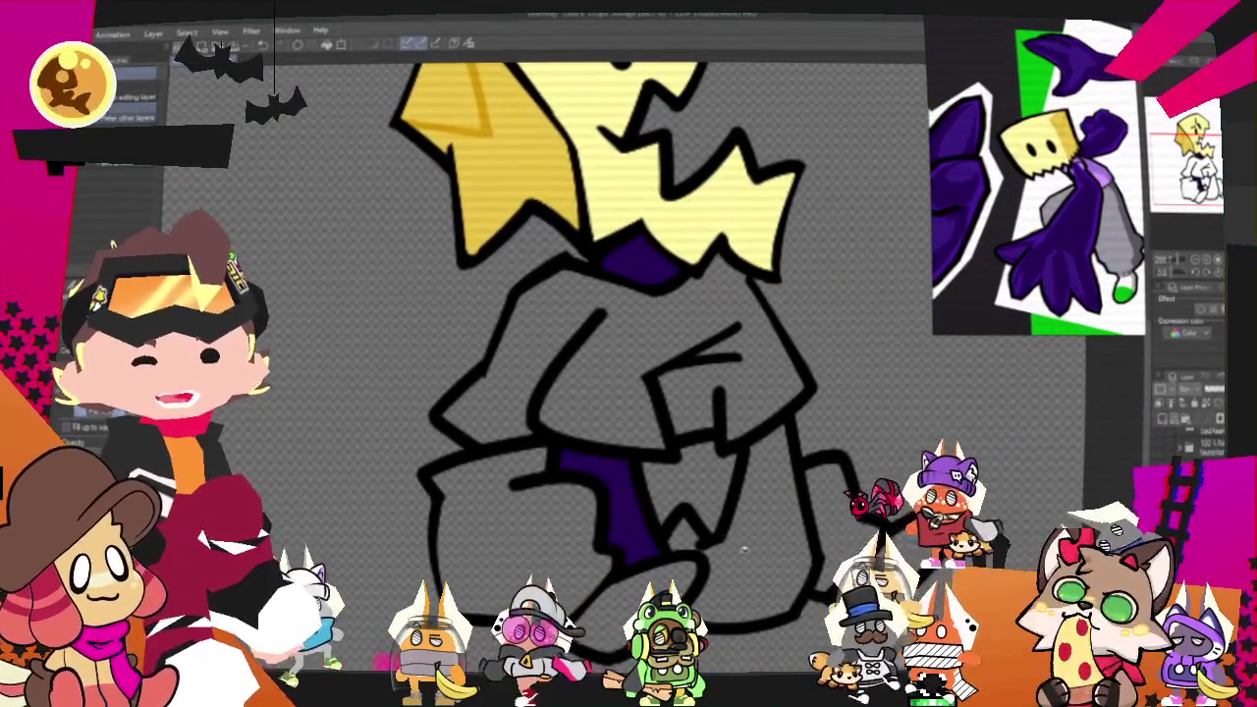